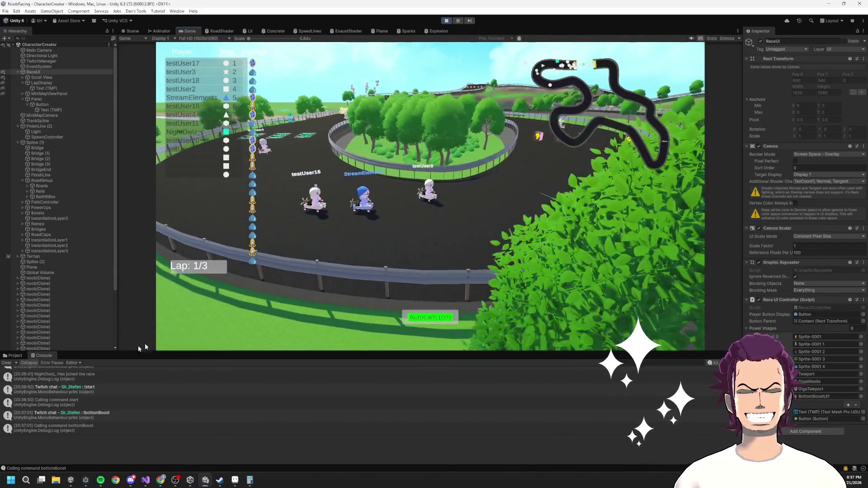
Step: Glance at the TwitchManager.cs code, then stop the race to return to the start line
click(144, 484)
click(143, 485)
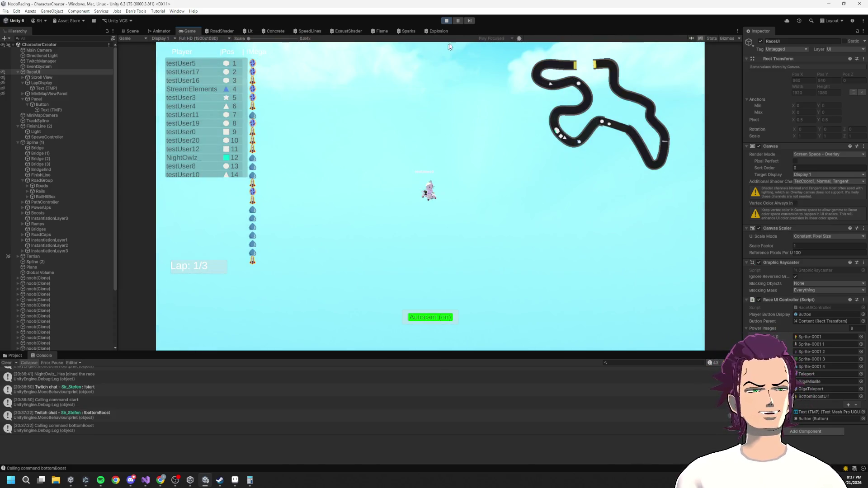
click(446, 21)
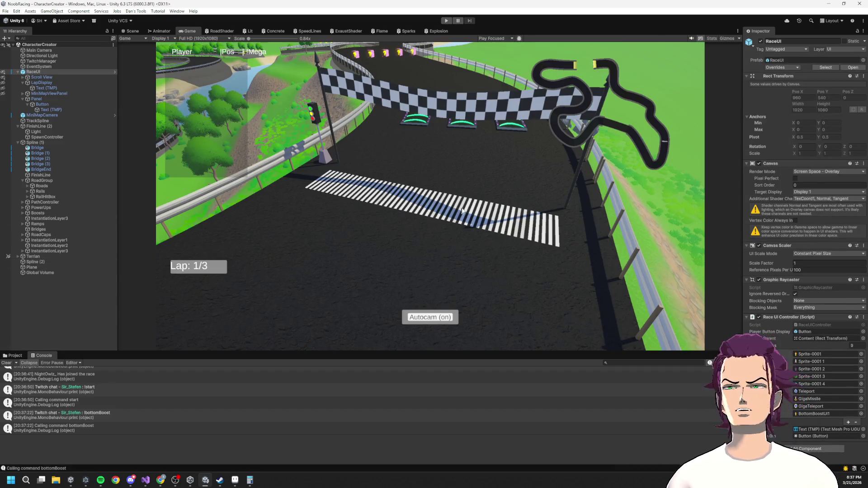
click(446, 21)
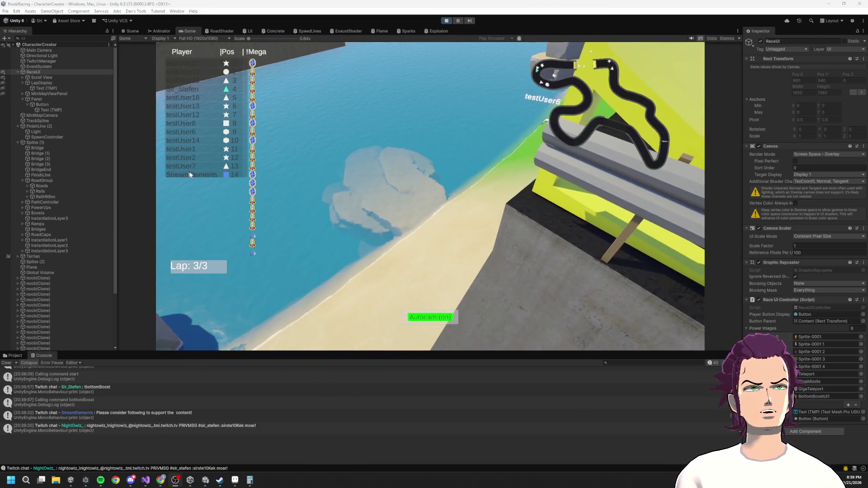
click(190, 174)
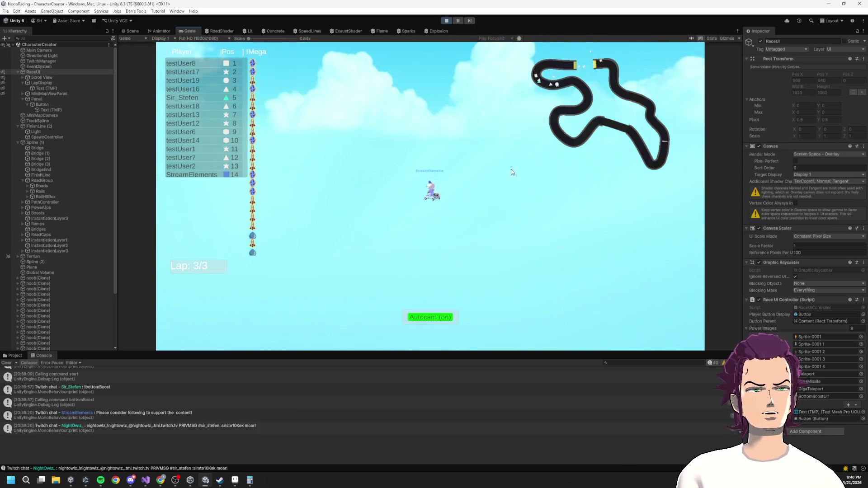
click(447, 21)
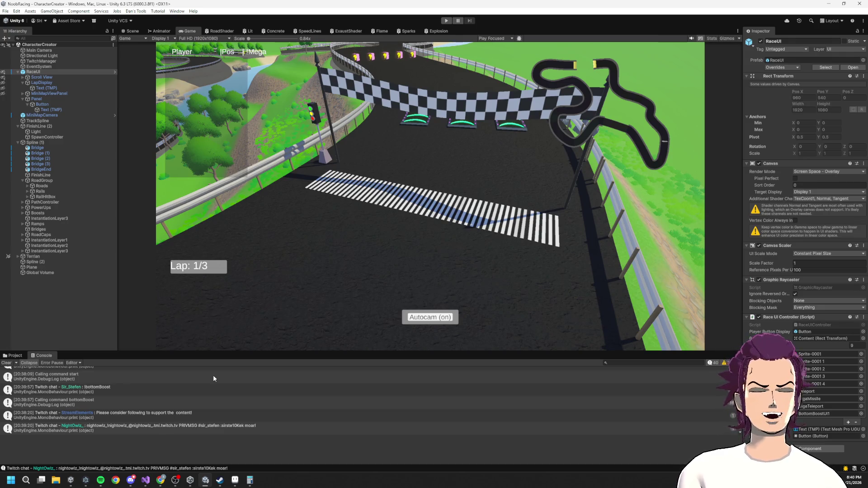
click(144, 482)
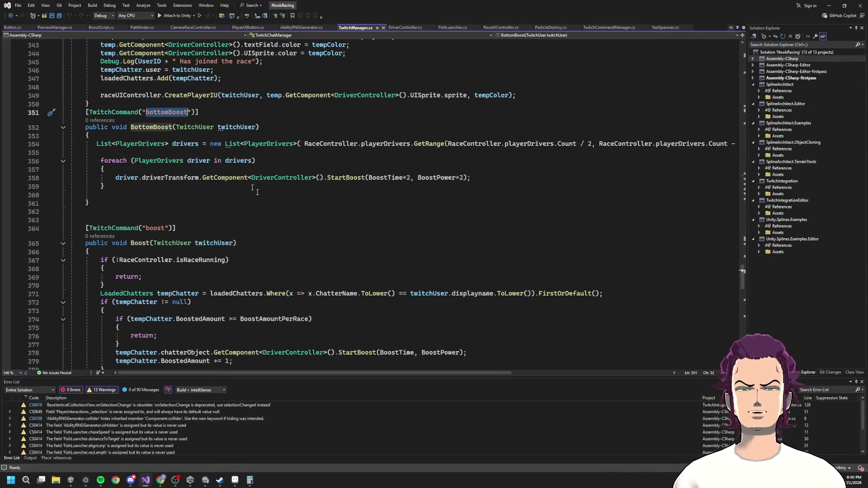
Step: Scroll up through TwitchManager.cs and browse the other open script files
scroll(248, 240, up, 20)
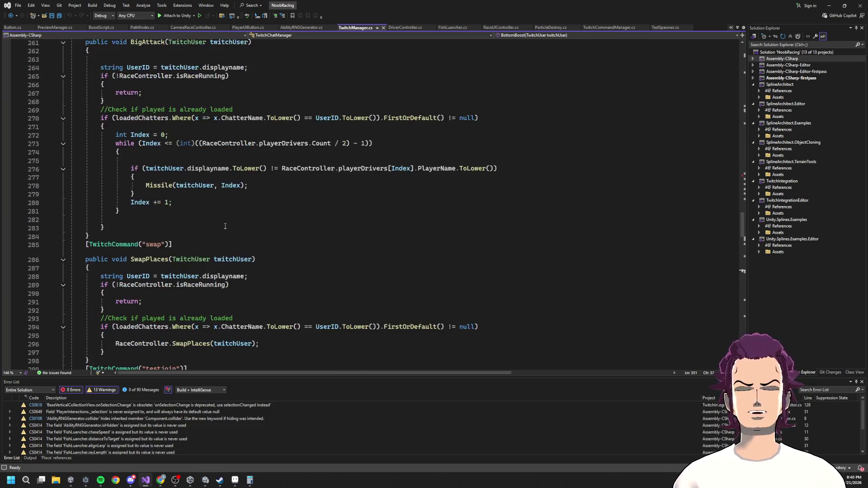
scroll(247, 211, up, 6)
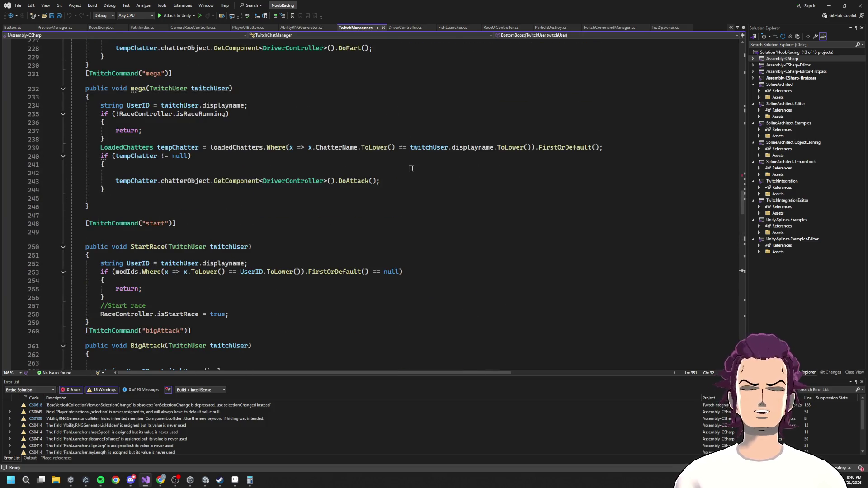
scroll(278, 230, up, 20)
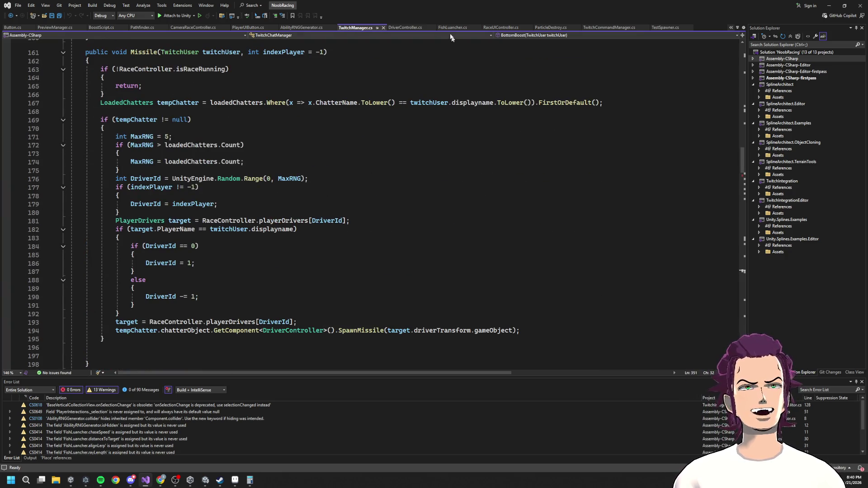
click(250, 29)
click(193, 27)
click(143, 27)
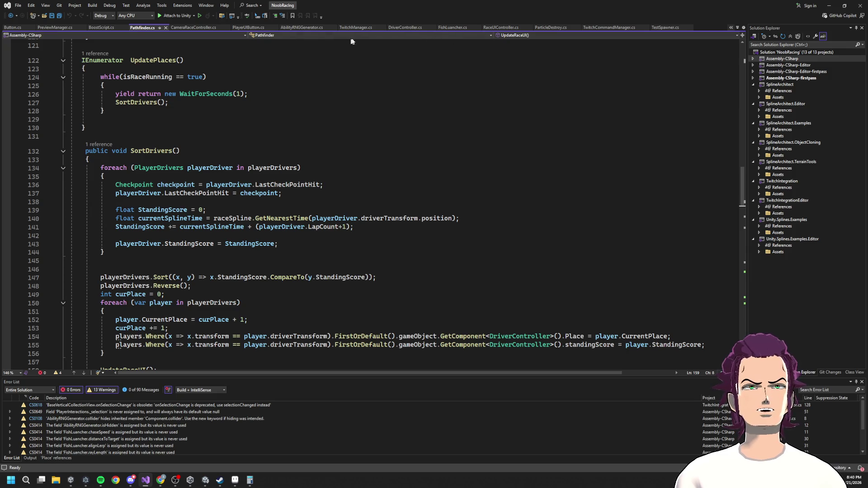
Step: Bring up DriverController.cs and highlight every use of maxSpeed
click(405, 27)
scroll(328, 204, up, 20)
scroll(327, 204, up, 20)
scroll(261, 214, up, 20)
scroll(159, 245, down, 6)
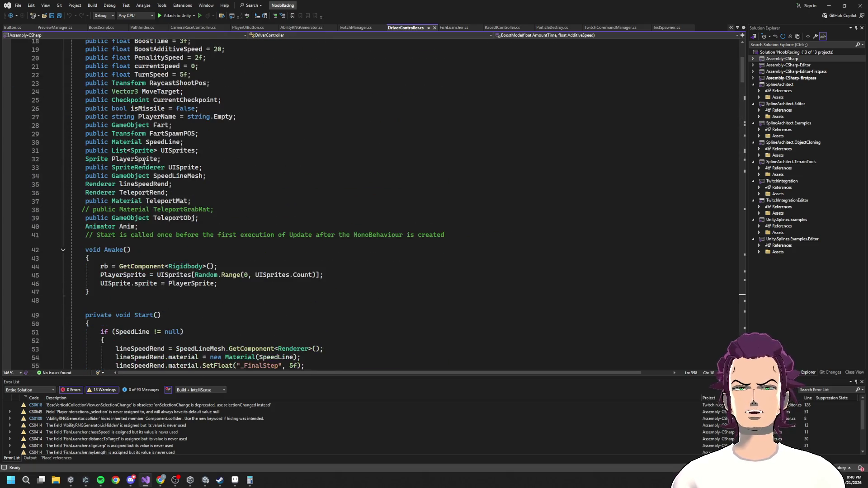
scroll(201, 141, up, 2)
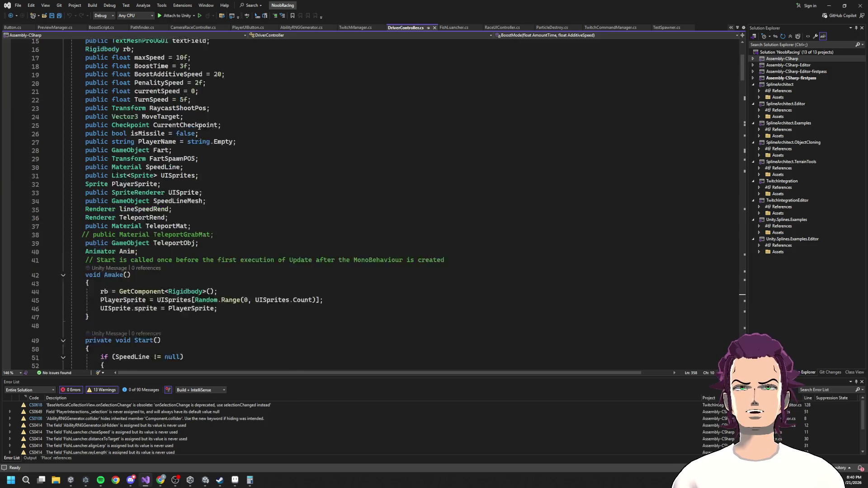
click(142, 83)
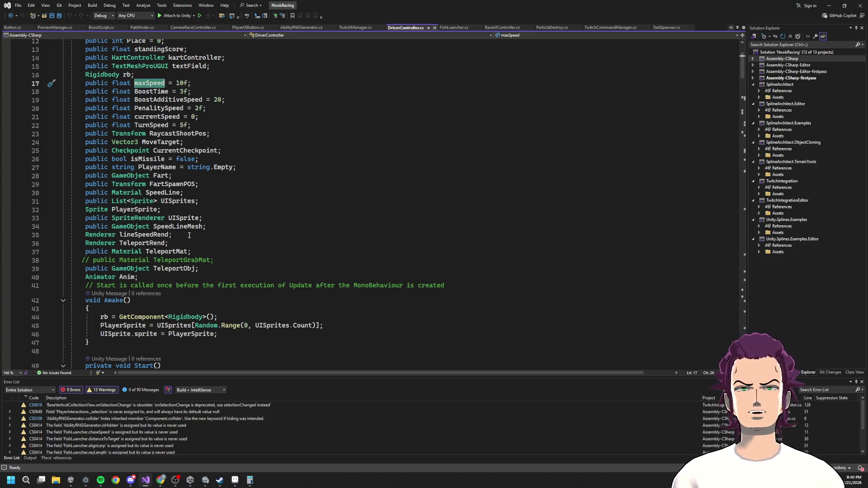
Step: Select the forward-driving check on lines 93–94 and the turn-right key check on line 85
scroll(189, 235, down, 15)
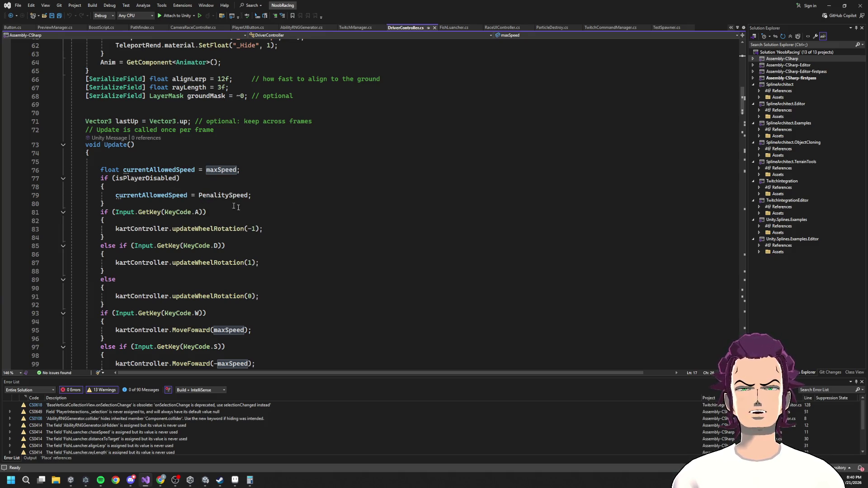
scroll(284, 225, down, 2)
scroll(280, 220, down, 2)
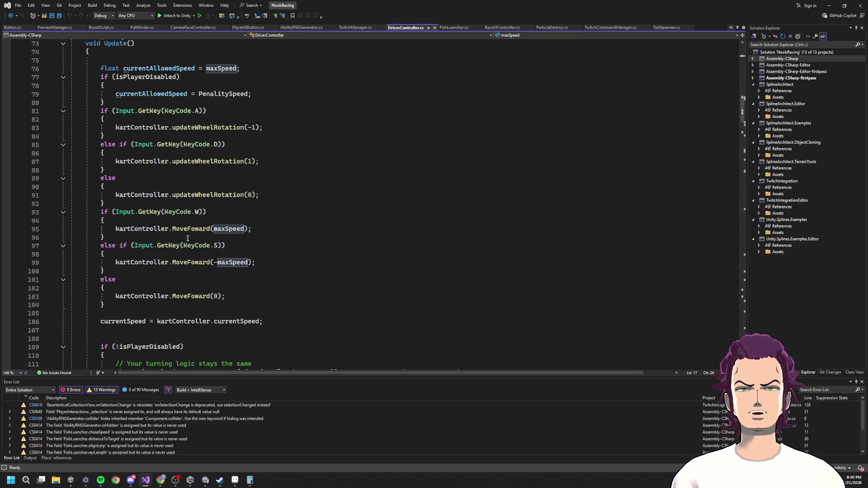
mouse_move(117, 213)
mouse_down()
mouse_move(202, 218)
mouse_move(218, 245)
mouse_up()
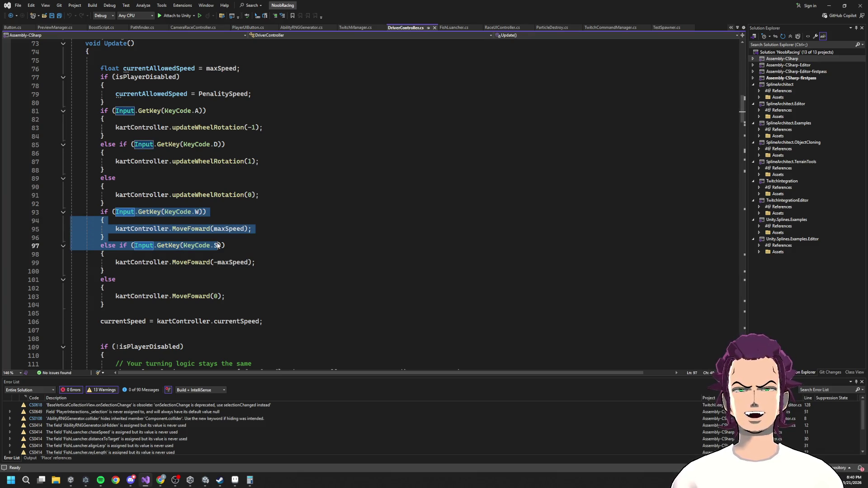
drag(158, 145, 195, 154)
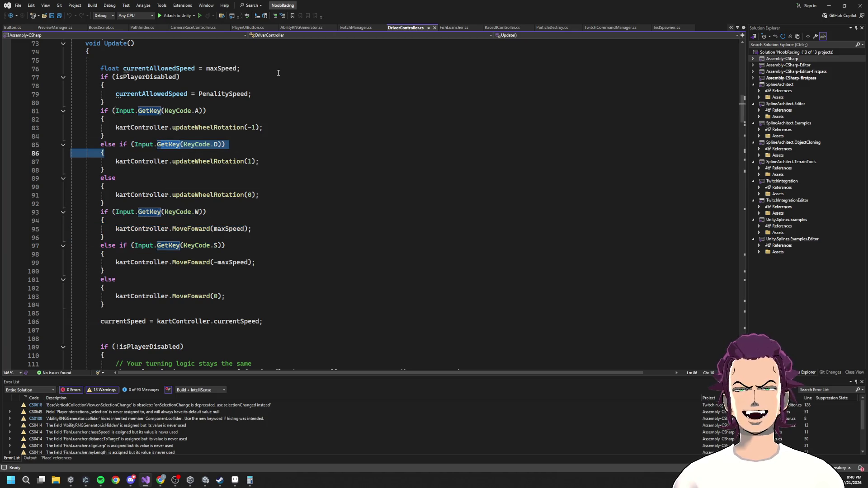
key(alt+Tab)
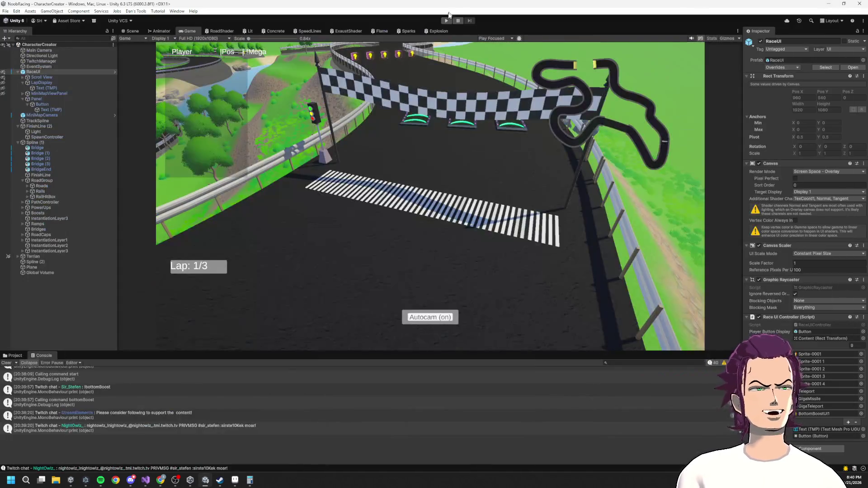
Step: Start the race in play mode, holding at Lap 1/3 by the checkered start line
click(447, 21)
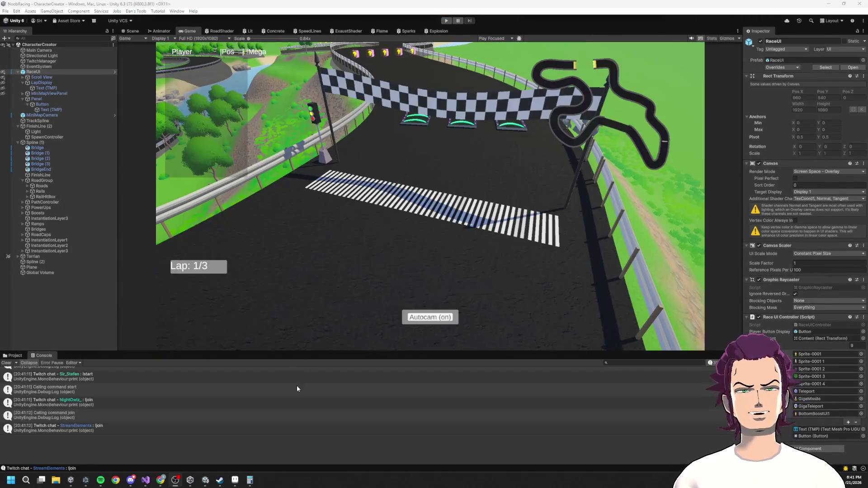
Step: Inspect currentSpeed, kartController and maxSpeed in DriverController's Update, then hide Visual Studio
click(145, 481)
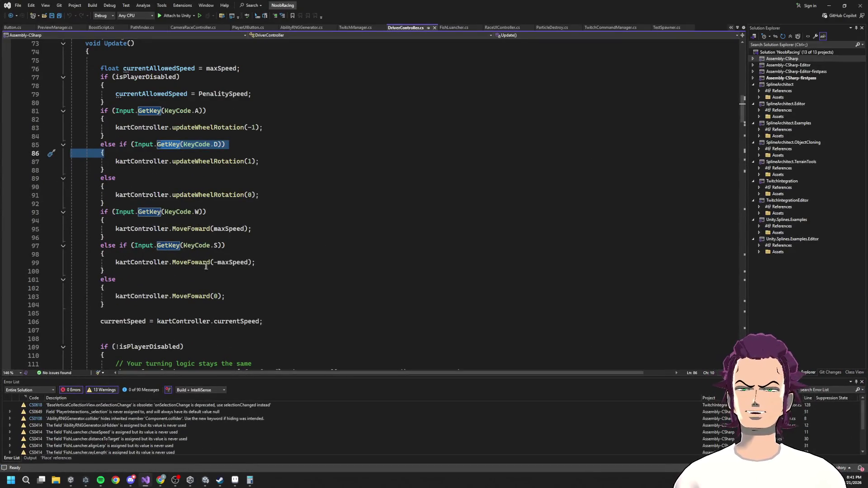
scroll(230, 234, down, 5)
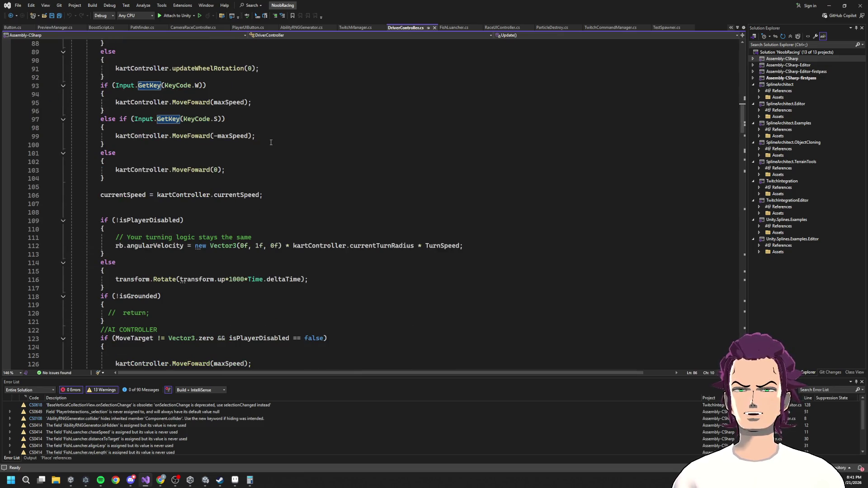
click(159, 207)
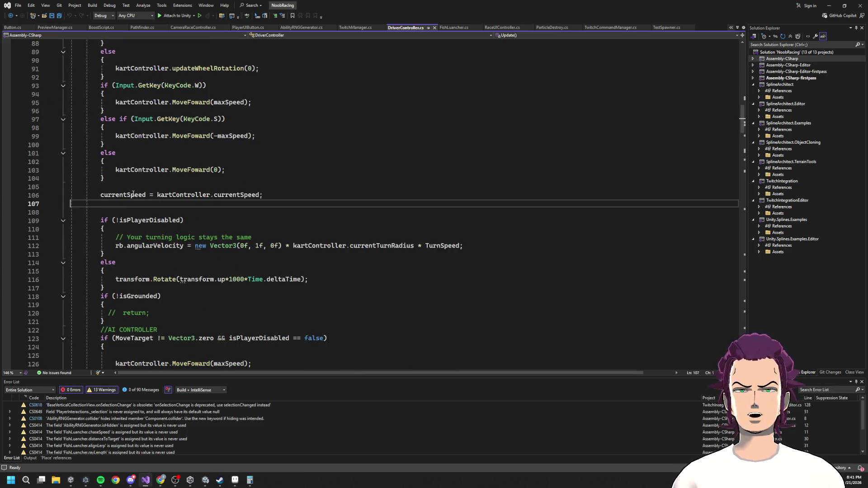
double_click(232, 194)
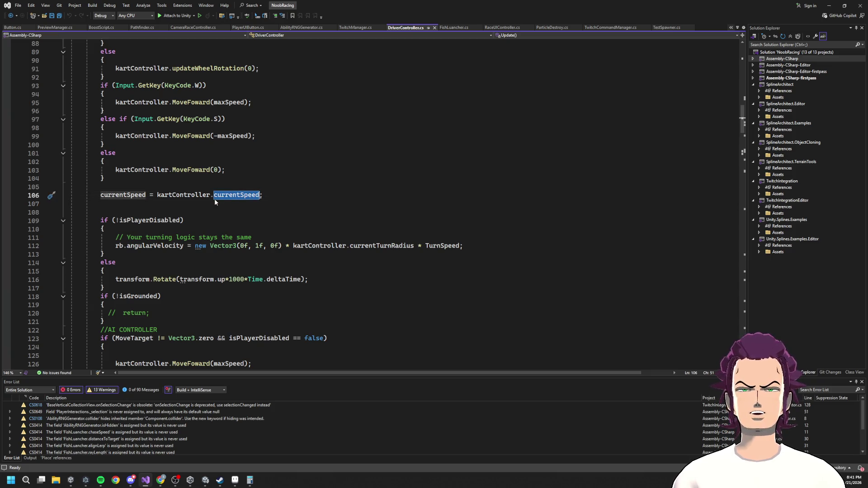
double_click(129, 195)
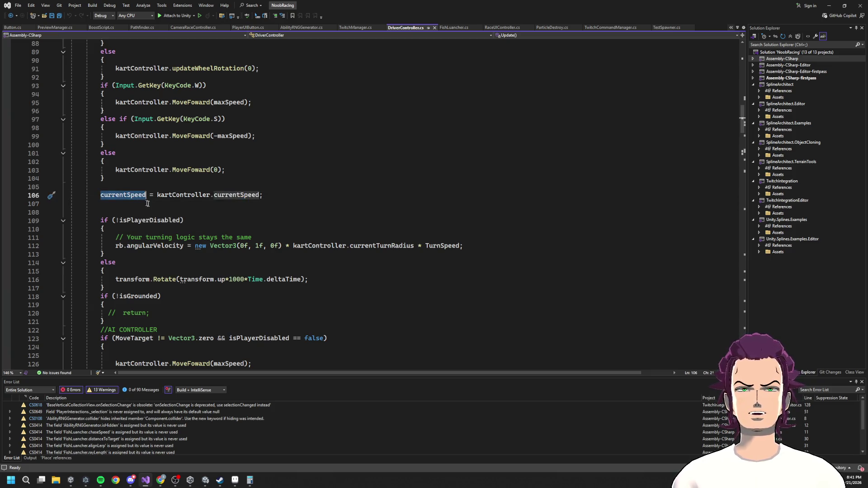
double_click(183, 195)
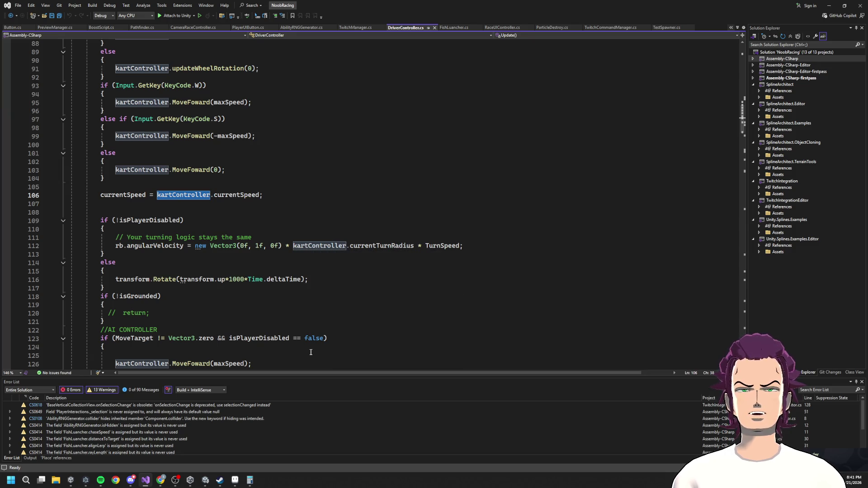
scroll(311, 352, down, 7)
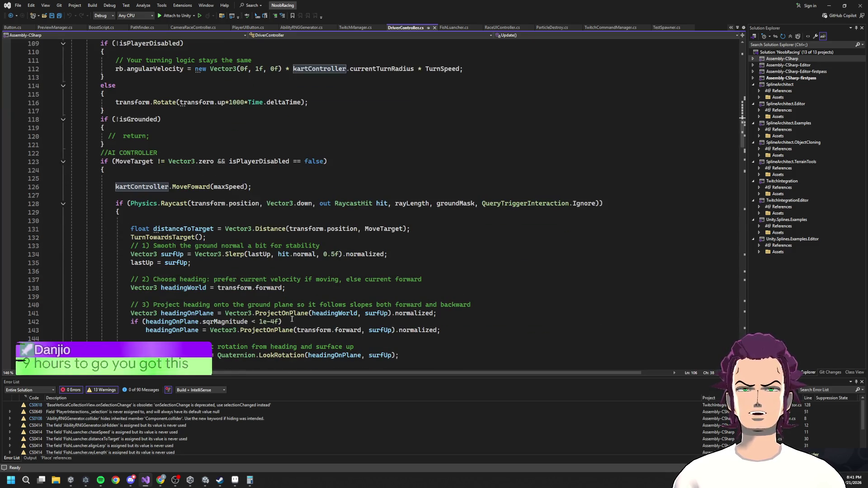
double_click(229, 186)
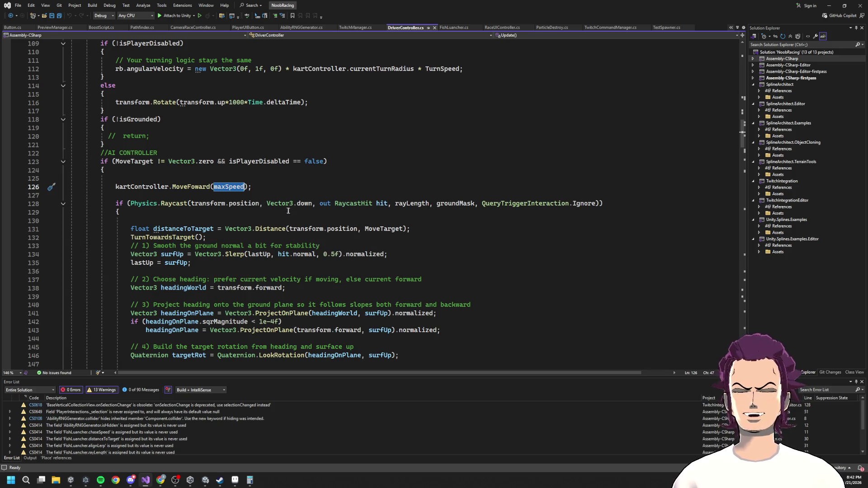
scroll(311, 248, down, 6)
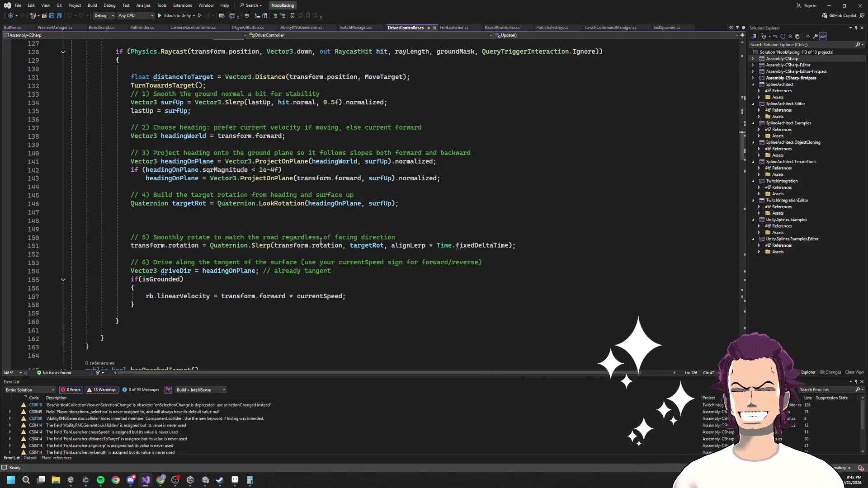
click(830, 4)
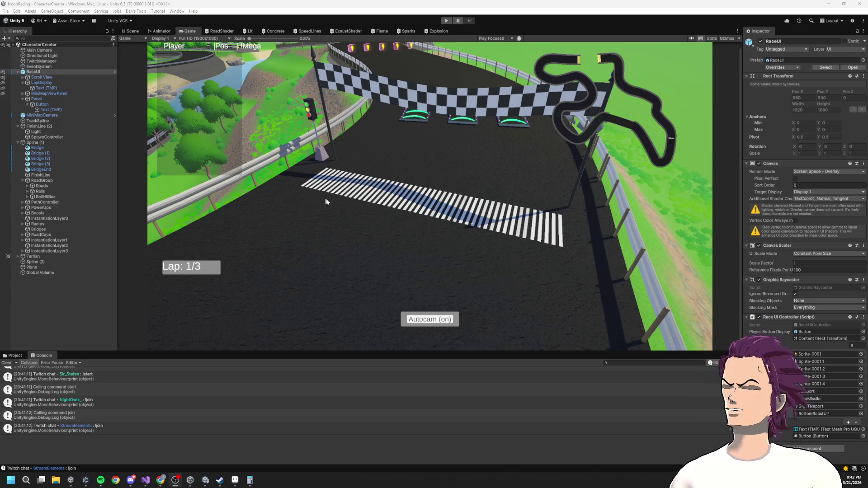
Step: Scroll through DriverController.cs's driving code, settling on empty line 159
key(alt+Tab)
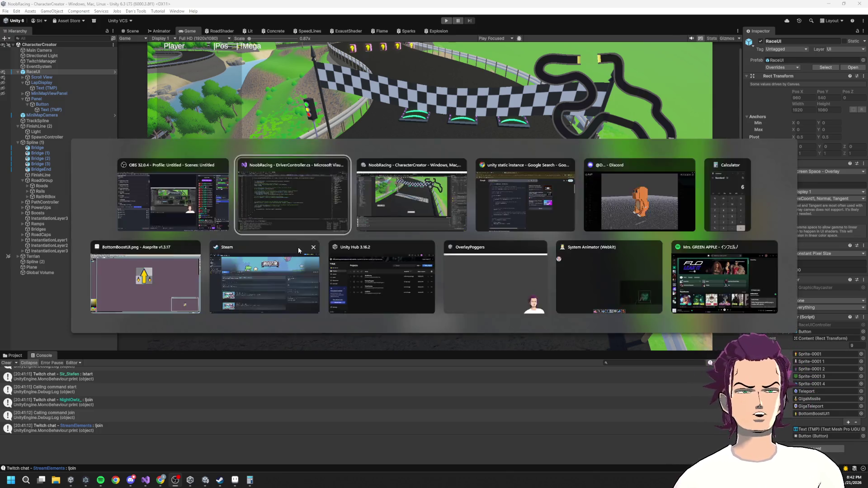
scroll(295, 222, down, 5)
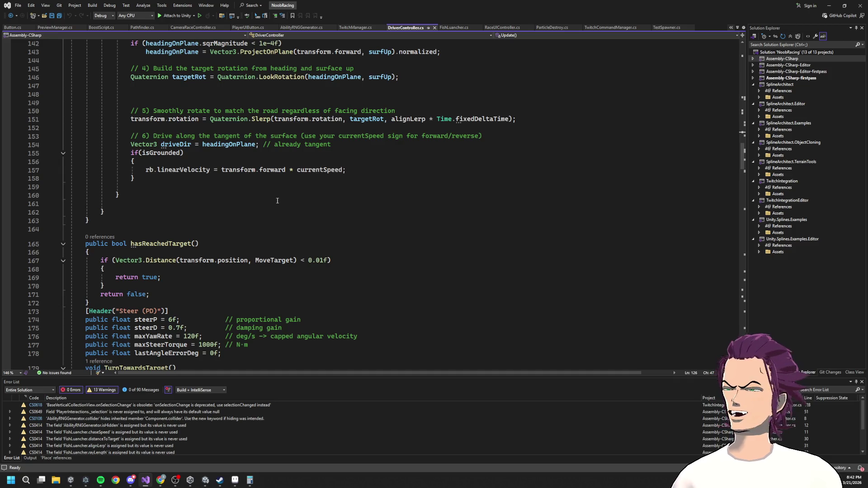
click(162, 193)
click(151, 188)
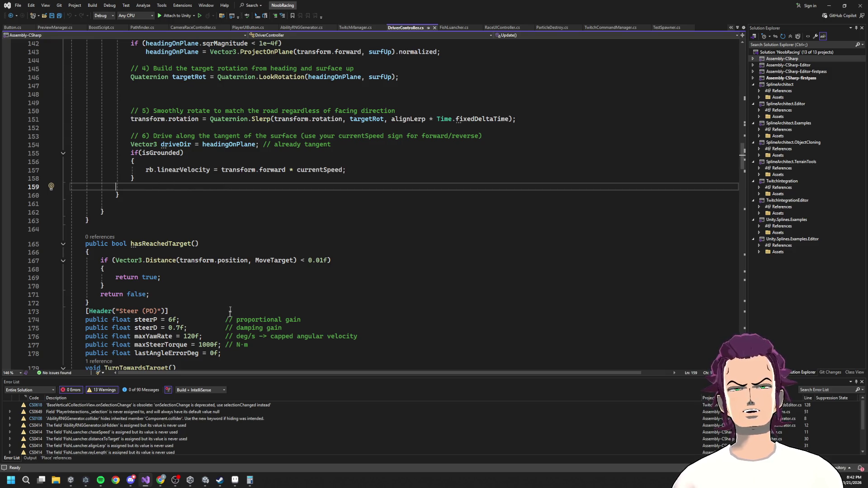
scroll(389, 195, up, 17)
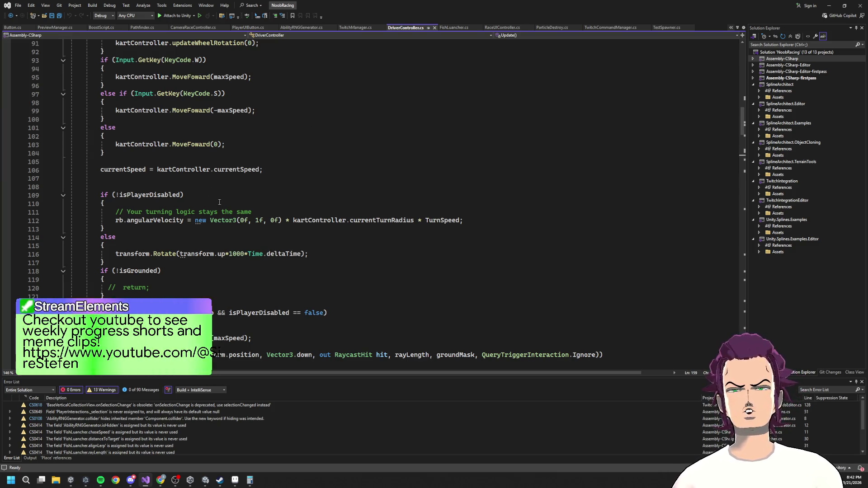
scroll(216, 201, down, 17)
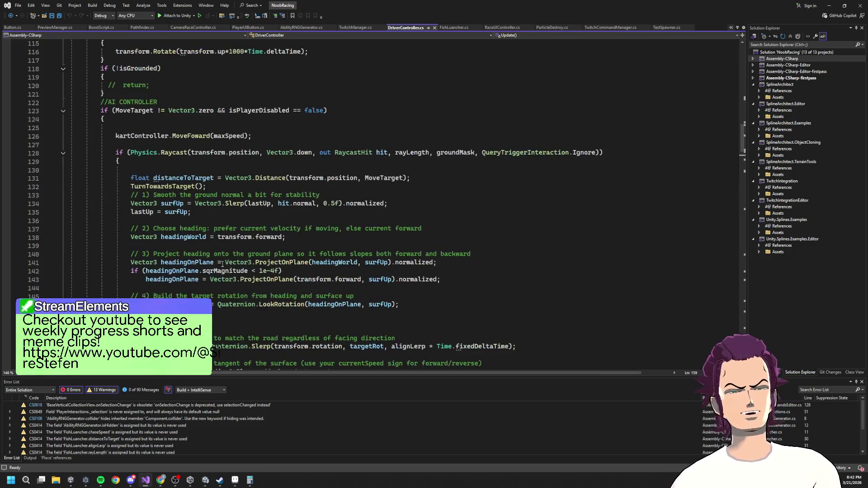
scroll(209, 215, down, 14)
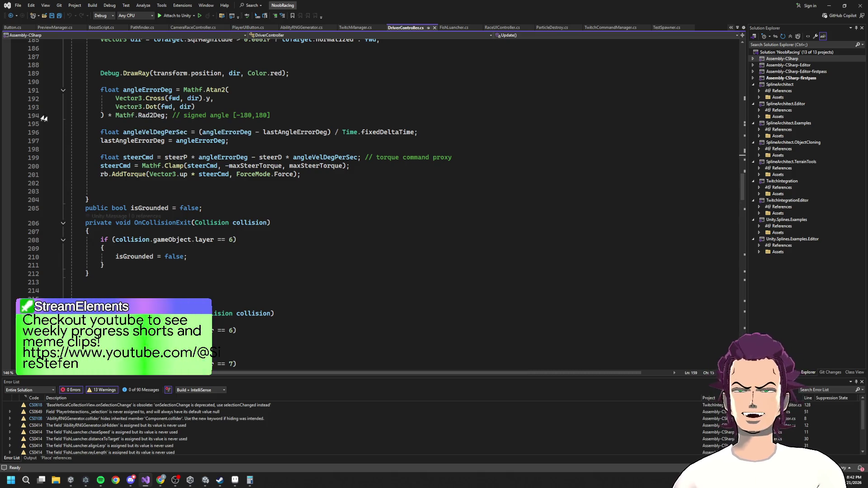
scroll(189, 201, up, 6)
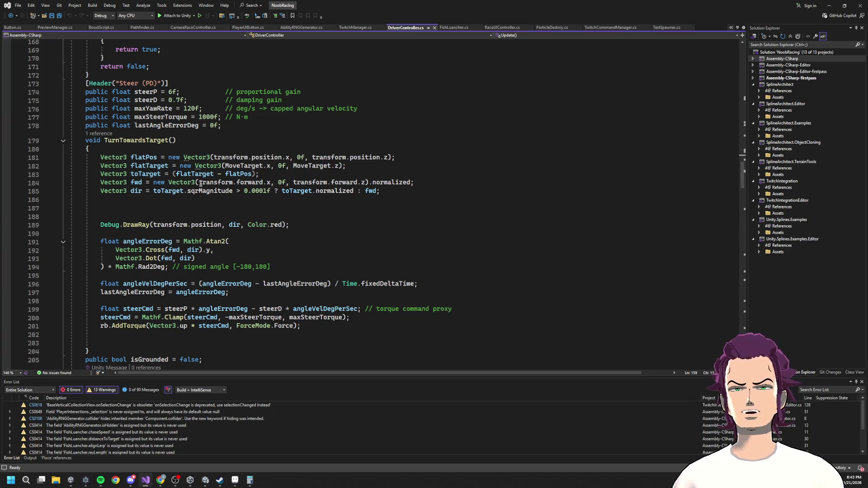
scroll(202, 203, down, 20)
scroll(205, 208, down, 17)
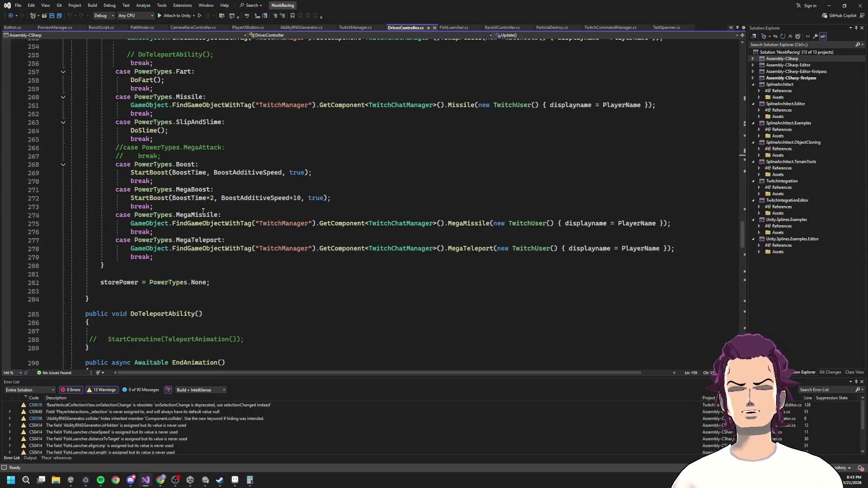
scroll(204, 214, down, 17)
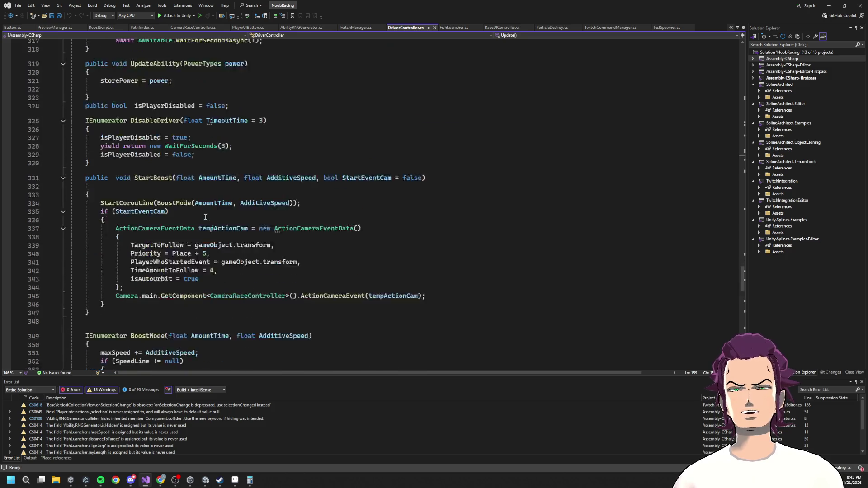
Step: Inspect StartBoost and highlight maxSpeed and AdditiveSpeed in the BoostMode routine
click(301, 136)
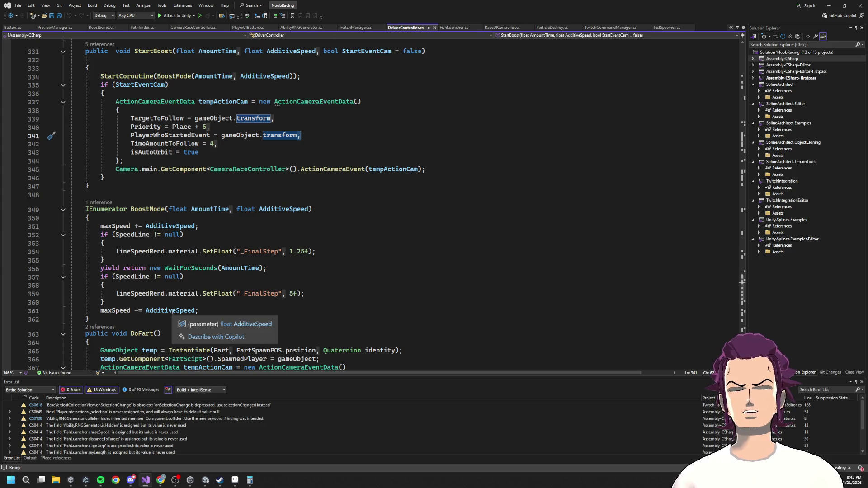
double_click(112, 227)
click(127, 227)
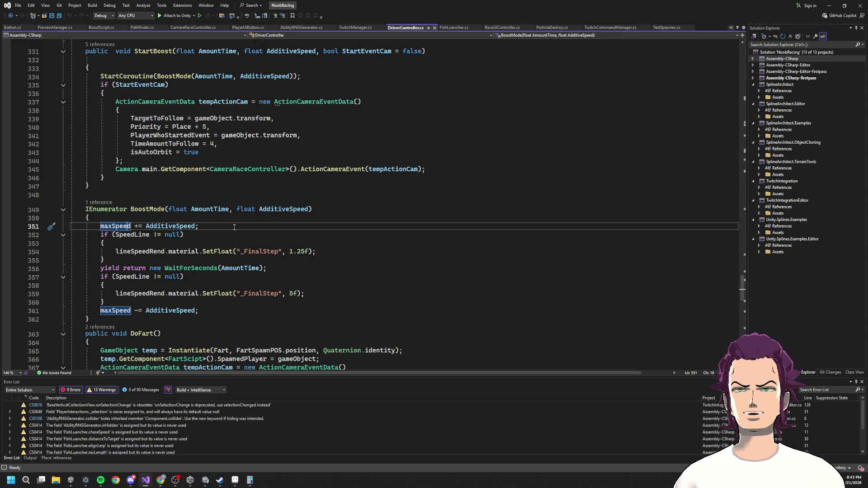
double_click(290, 211)
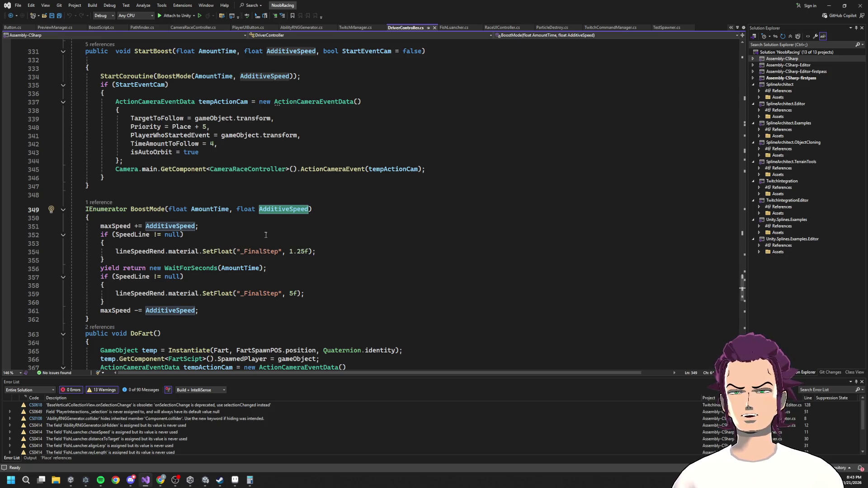
Step: Select maxSpeed in the AI forward-movement call, then scroll up to its 10f field declaration
scroll(224, 315, down, 1)
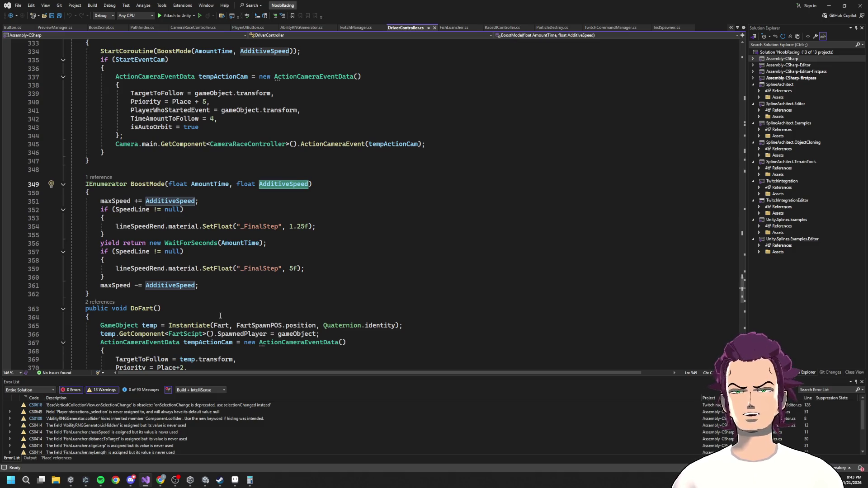
scroll(221, 315, up, 20)
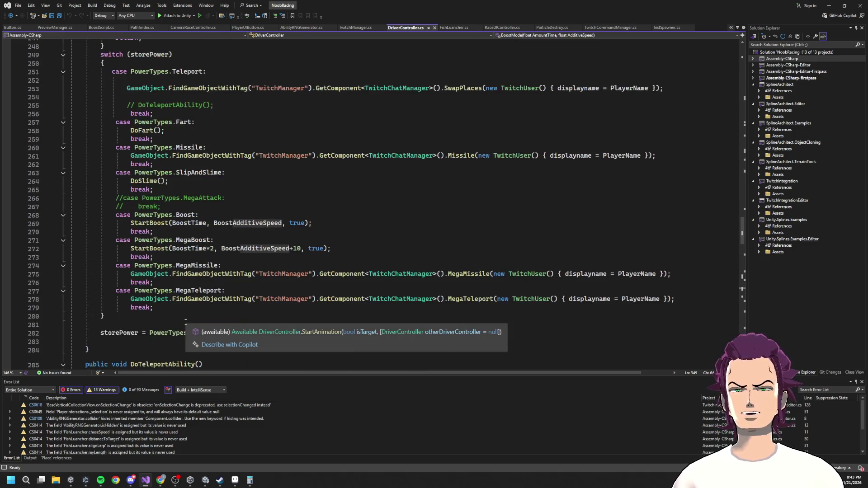
scroll(188, 323, up, 20)
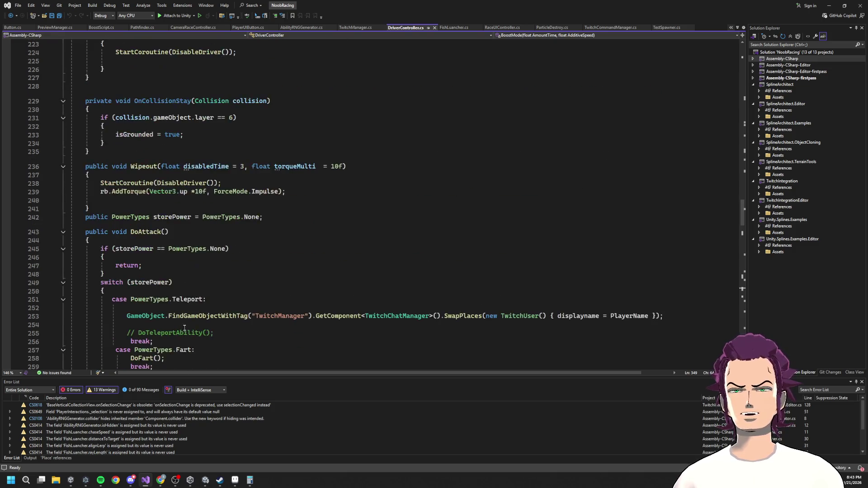
scroll(180, 324, up, 20)
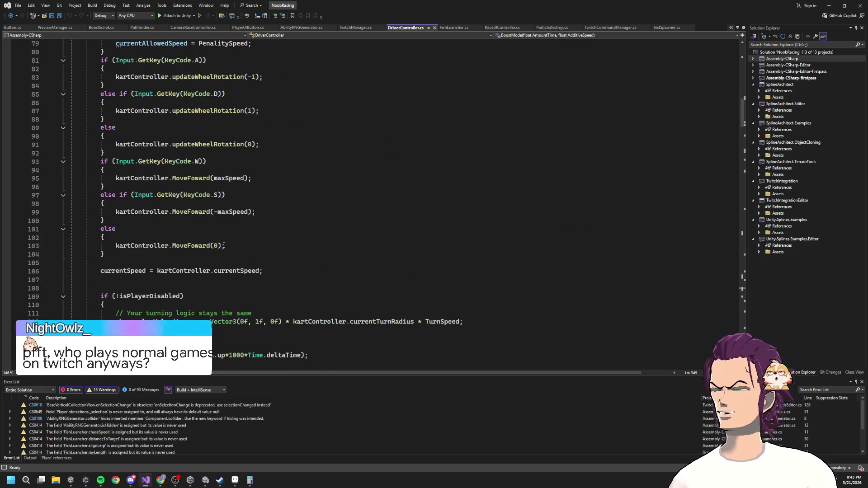
mouse_move(217, 269)
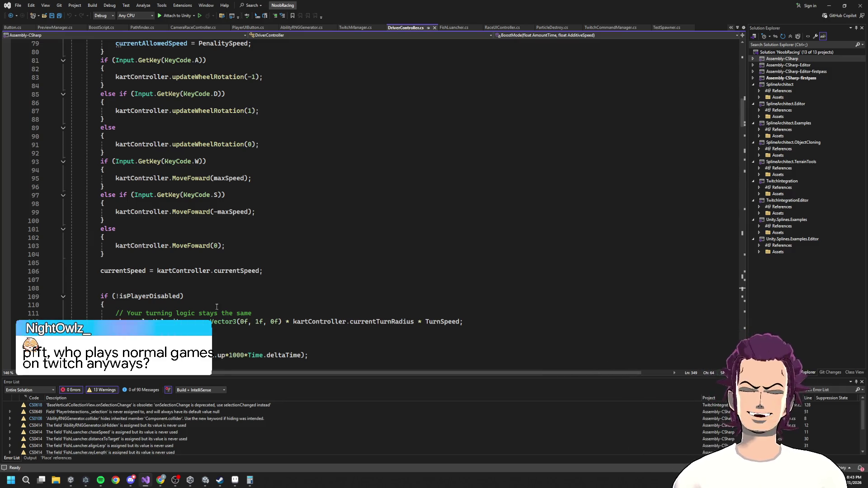
scroll(216, 271, up, 11)
scroll(215, 302, down, 17)
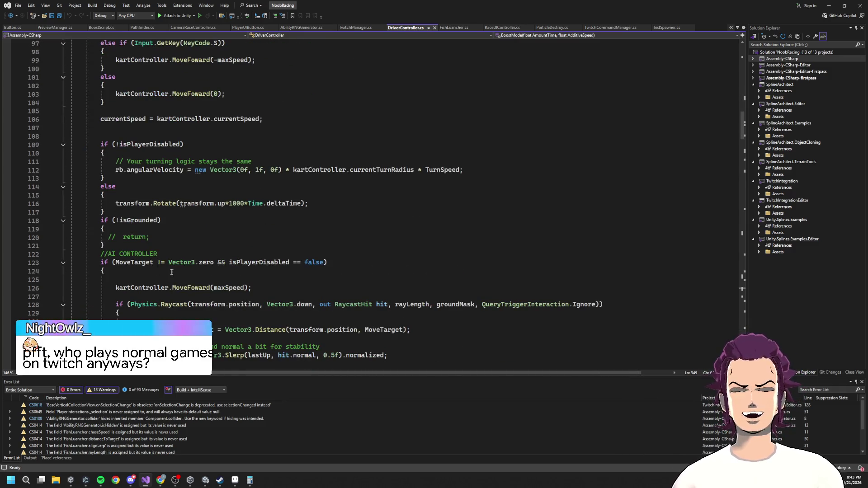
scroll(135, 251, up, 1)
scroll(136, 251, down, 2)
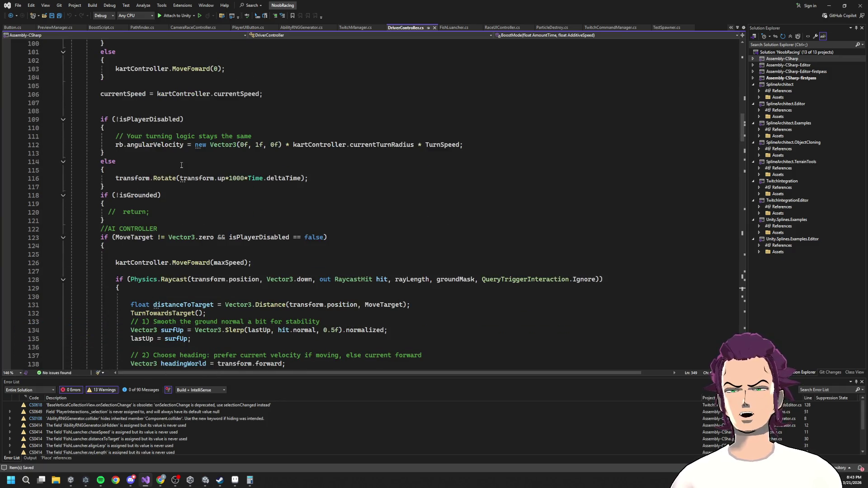
scroll(161, 195, down, 6)
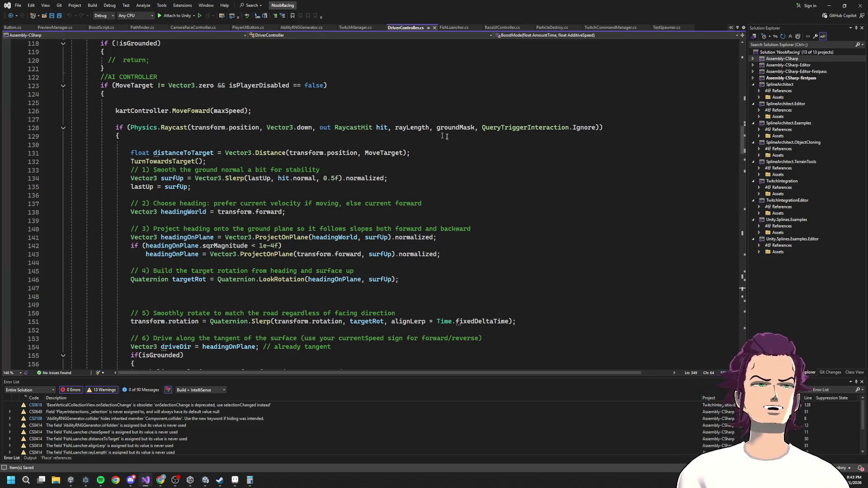
double_click(229, 111)
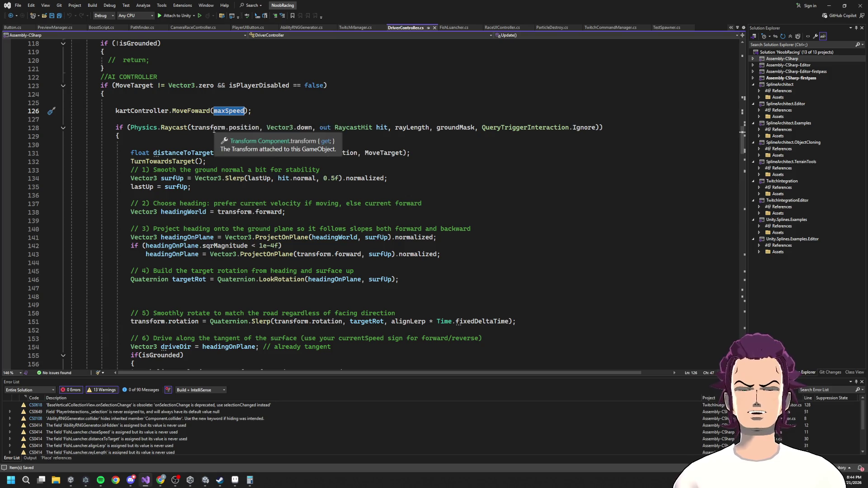
scroll(340, 234, up, 19)
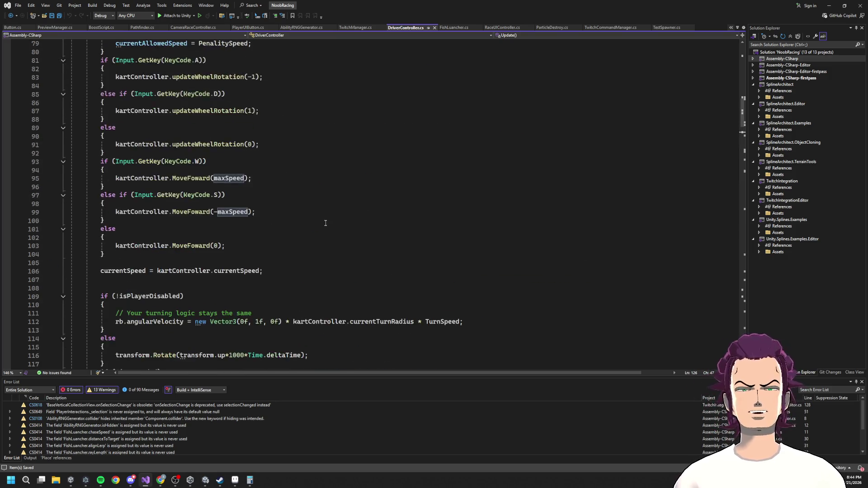
scroll(340, 234, up, 19)
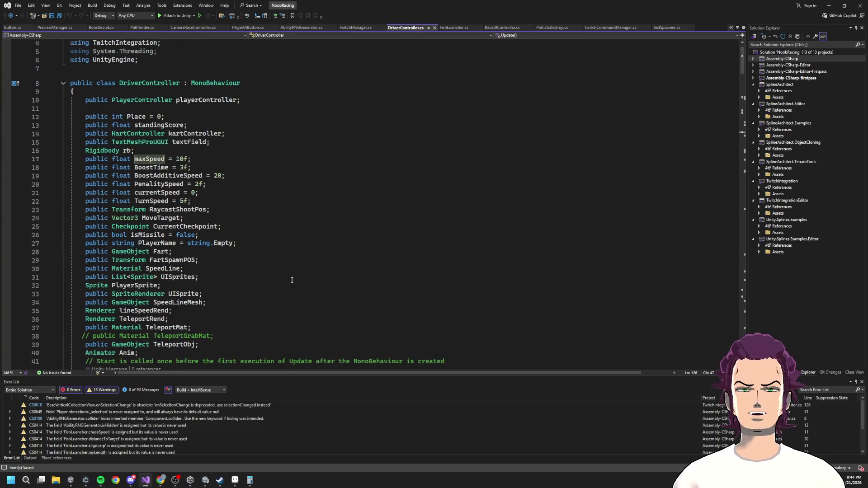
click(156, 167)
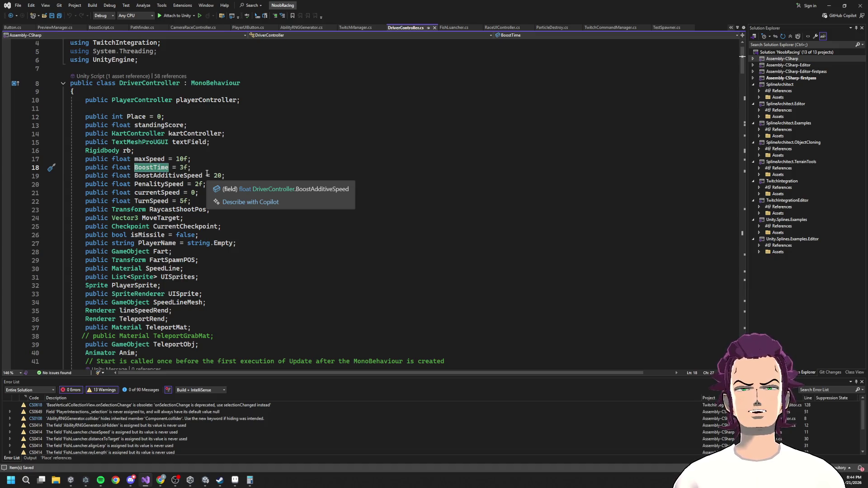
click(155, 192)
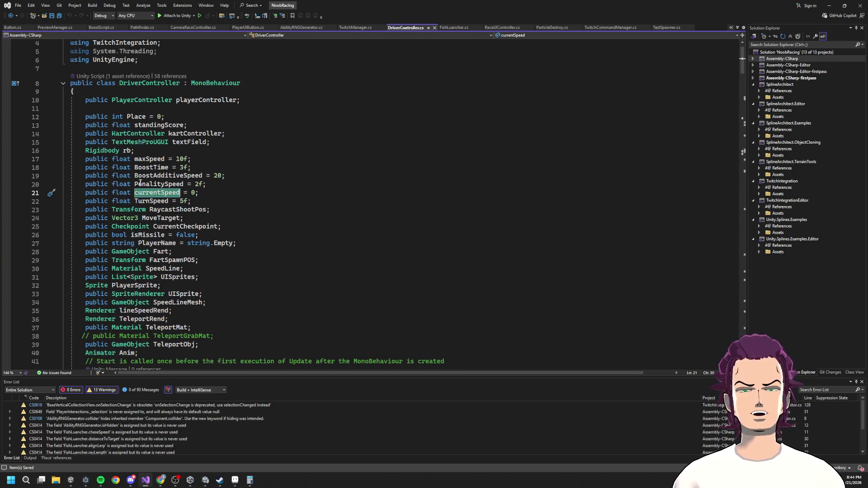
click(149, 158)
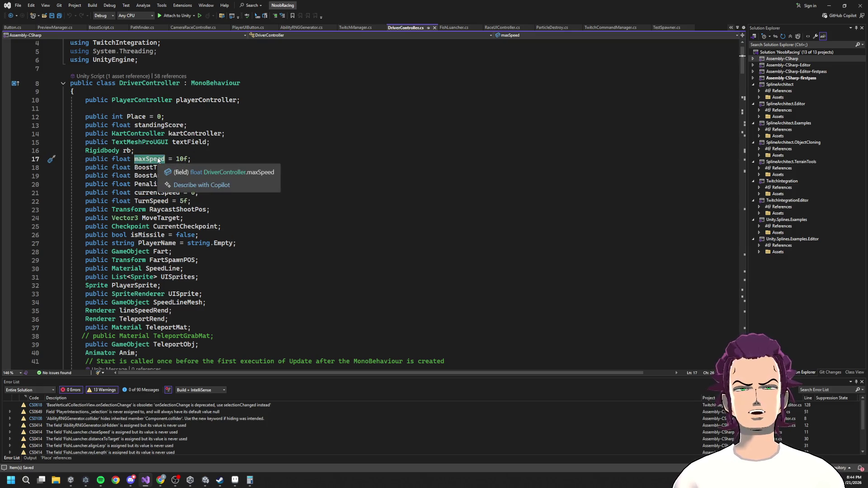
drag(195, 167, 136, 167)
drag(207, 176, 226, 177)
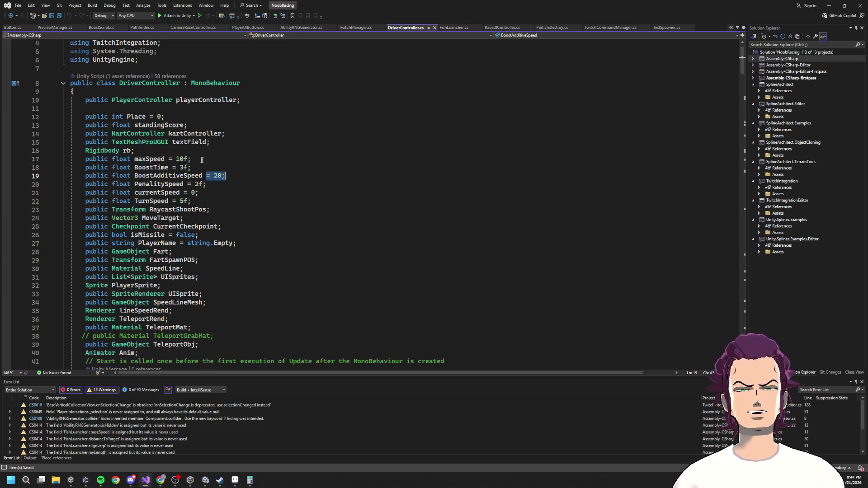
double_click(181, 159)
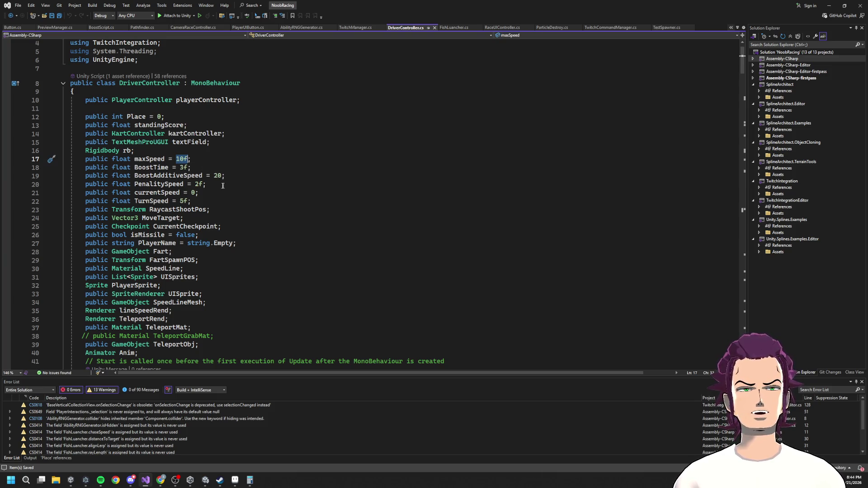
scroll(175, 192, down, 1)
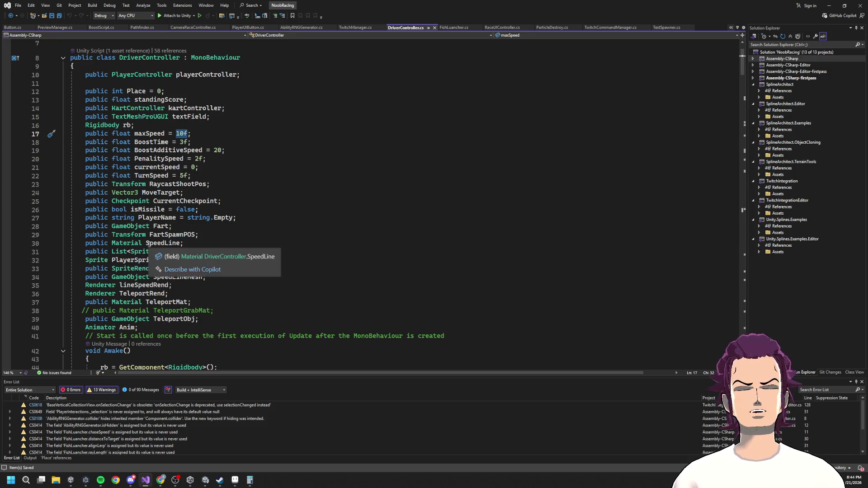
scroll(162, 217, down, 20)
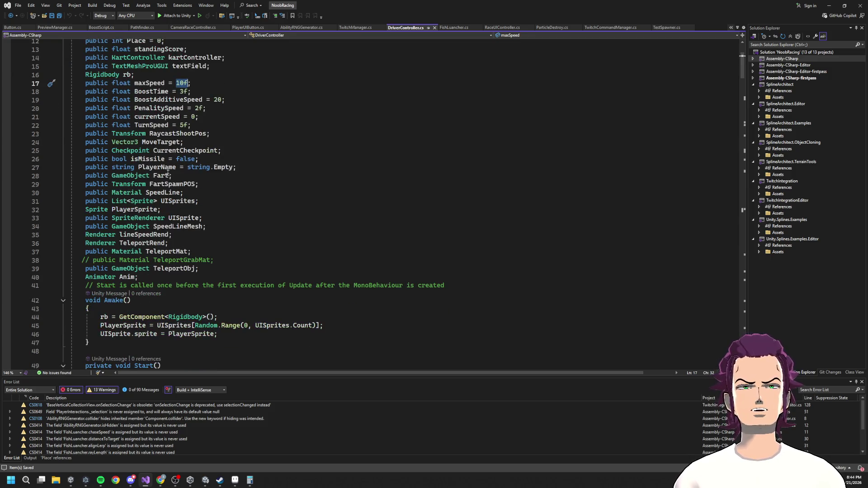
scroll(161, 215, down, 9)
scroll(167, 226, up, 7)
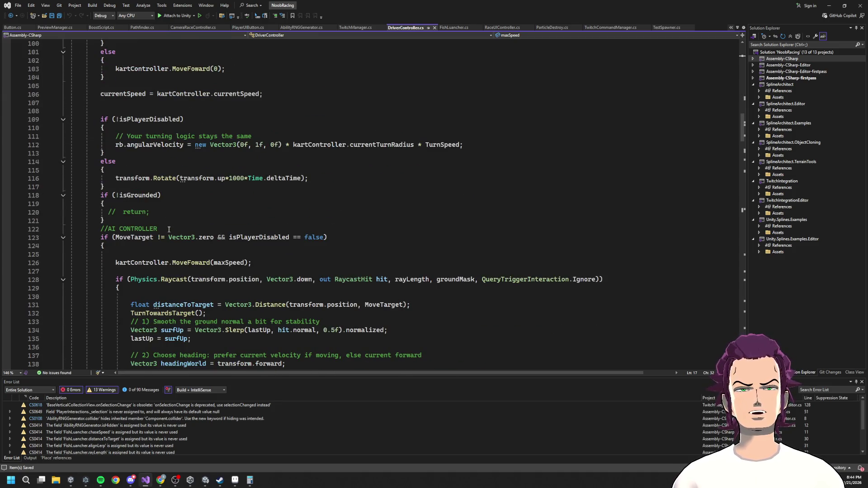
scroll(169, 230, down, 4)
double_click(229, 162)
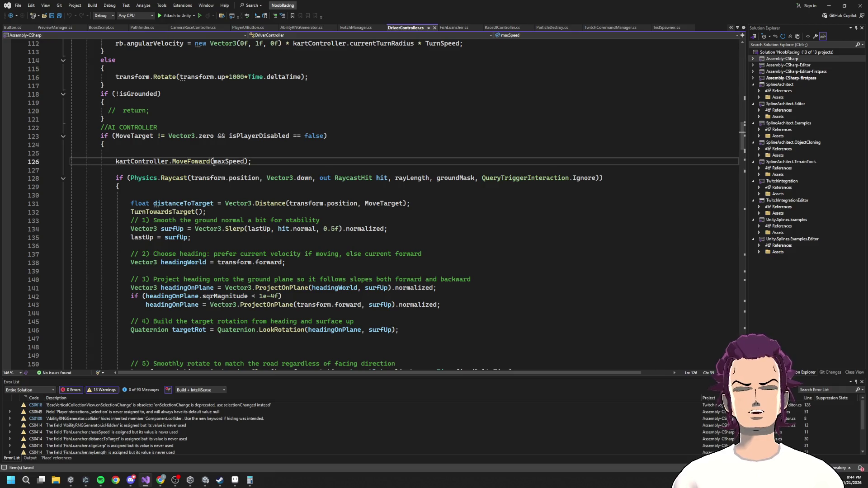
scroll(233, 167, up, 6)
scroll(237, 176, up, 20)
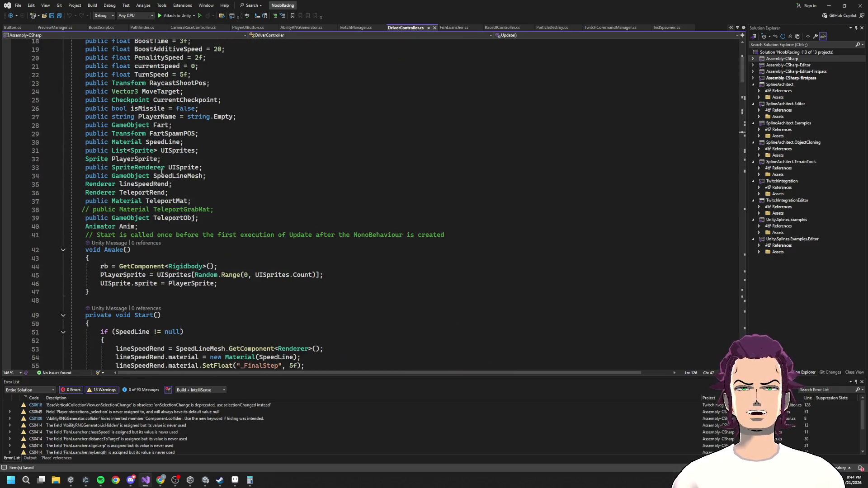
click(226, 201)
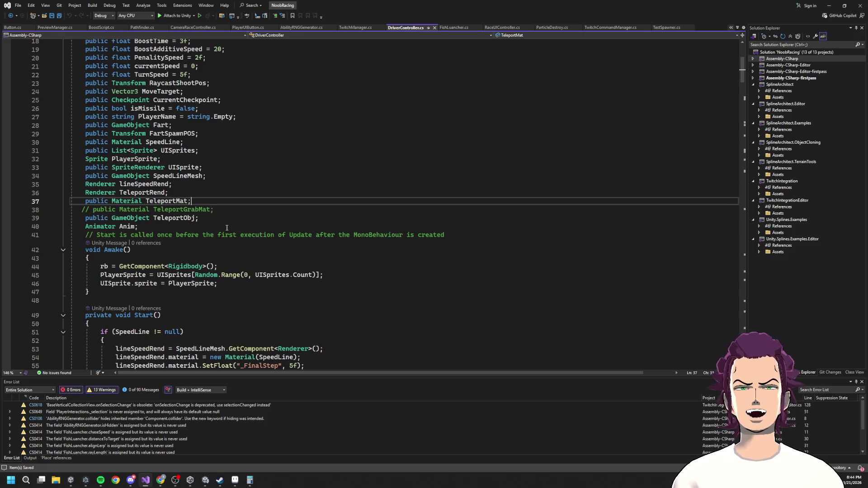
Step: On a new line below the TeleportObj field, type public float ClampTopSpeed = 80
key(Up)
key(Down)
key(Down)
key(Down)
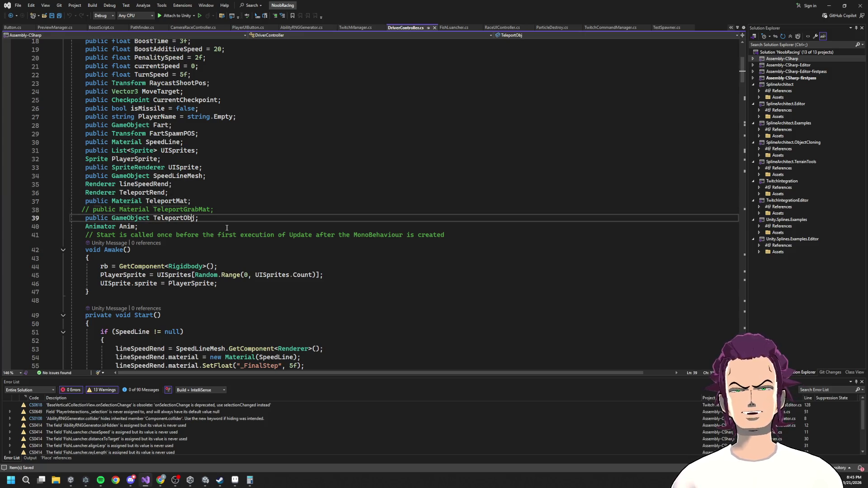
key(Return)
text(publ)
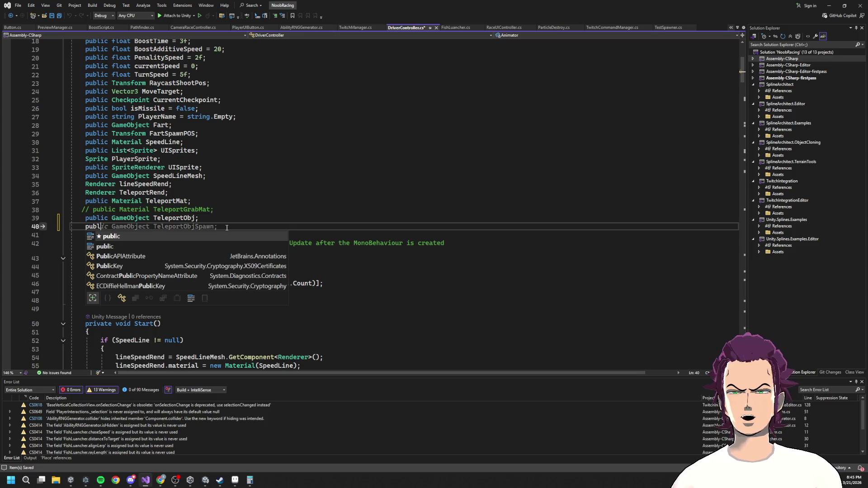
text(ic floa)
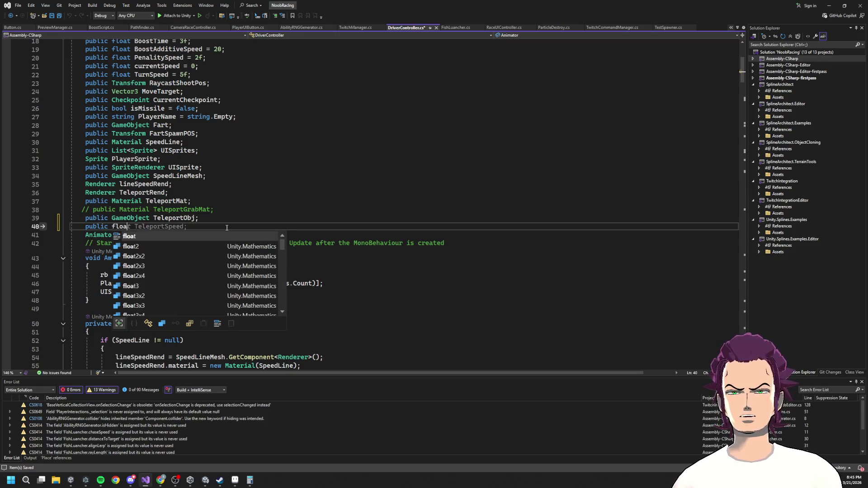
text(t ClampT)
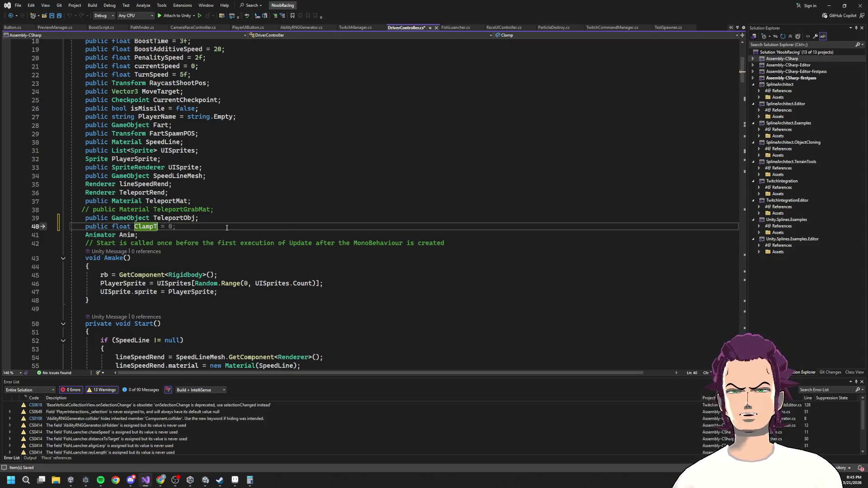
text(opSpeed = )
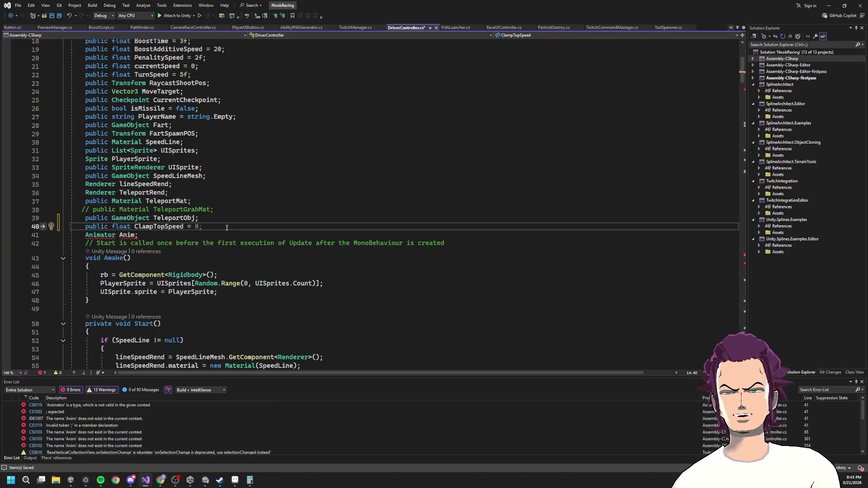
text(80;)
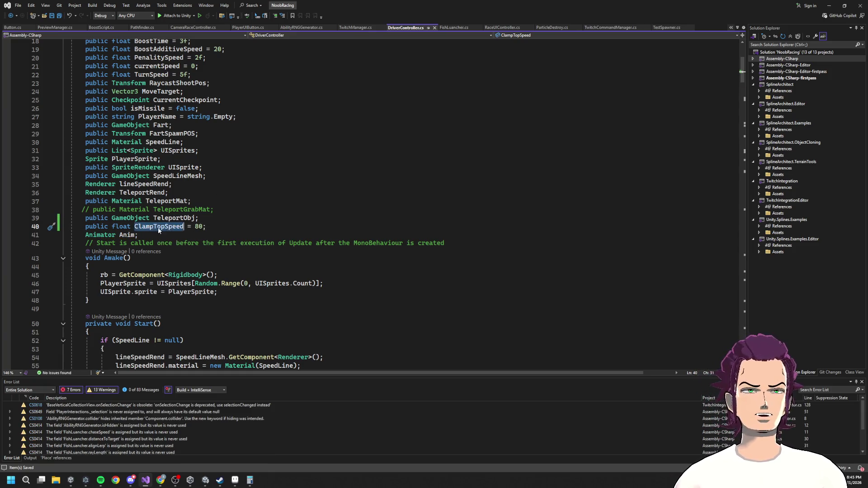
Step: Select maxSpeed in the AI MoveFoward call on line 127 and clear it for replacement
scroll(214, 229, down, 15)
scroll(214, 229, down, 9)
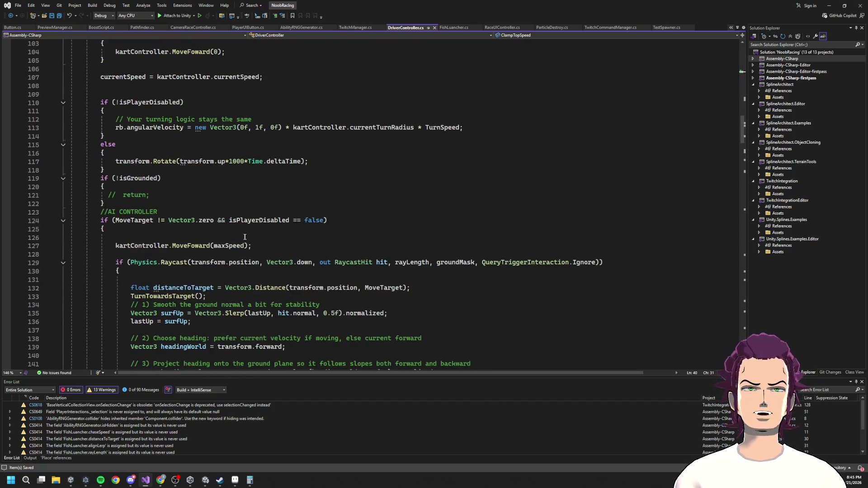
scroll(233, 255, up, 5)
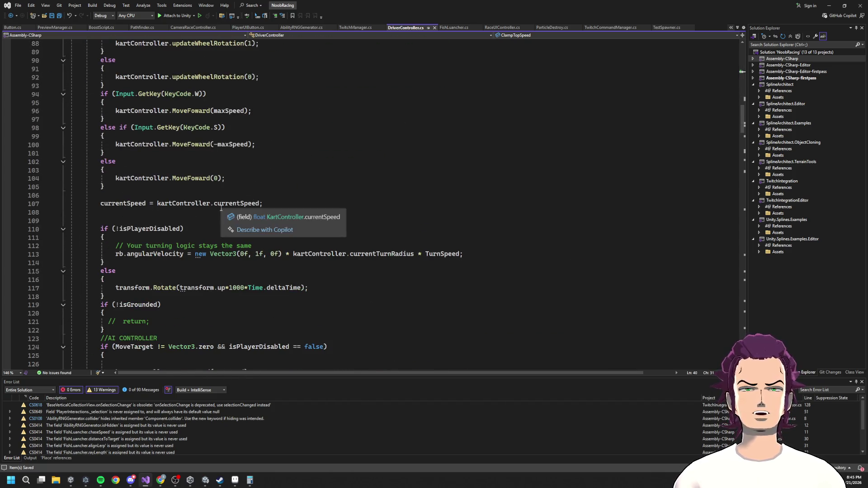
scroll(233, 201, up, 7)
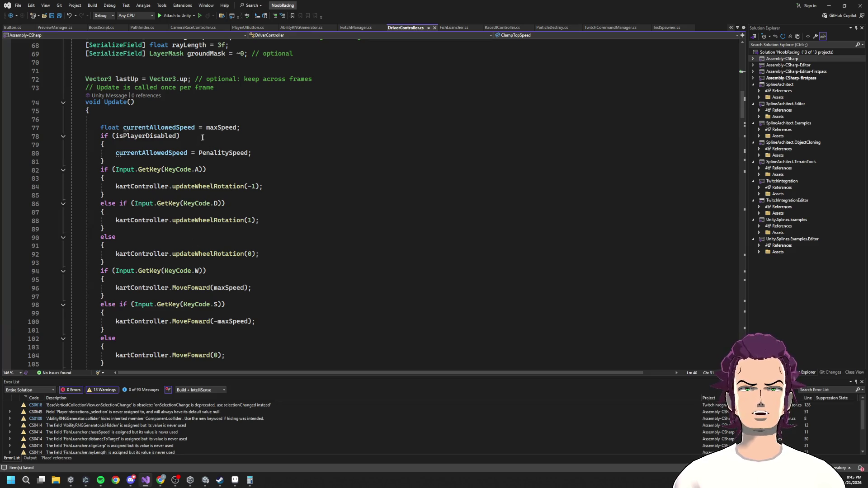
scroll(224, 163, down, 17)
double_click(229, 119)
text(ClampTopSpeed)
key(BackSpace)
text(\)
key(BackSpace)
key(BackSpace)
key(BackSpace)
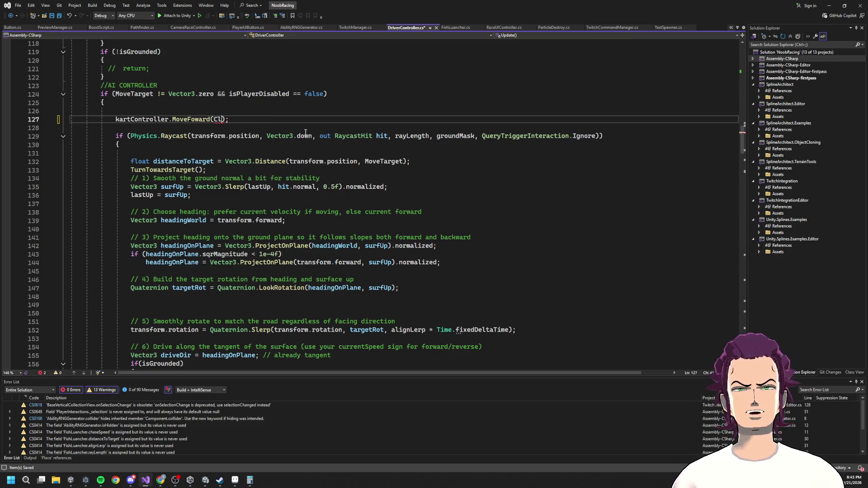
text(s)
key(BackSpace)
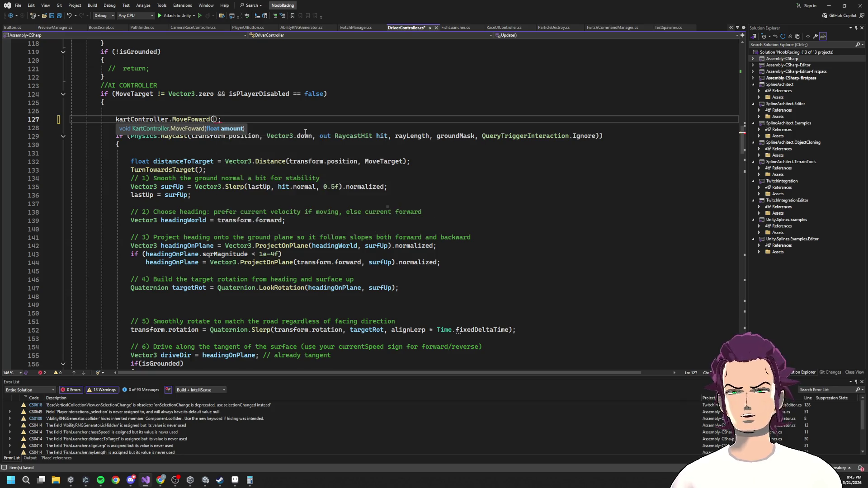
Step: Write Mathf.Clamp(maxSpeed, 0, ClampTopSpeed) as the MoveFoward argument
text(Mathf.c)
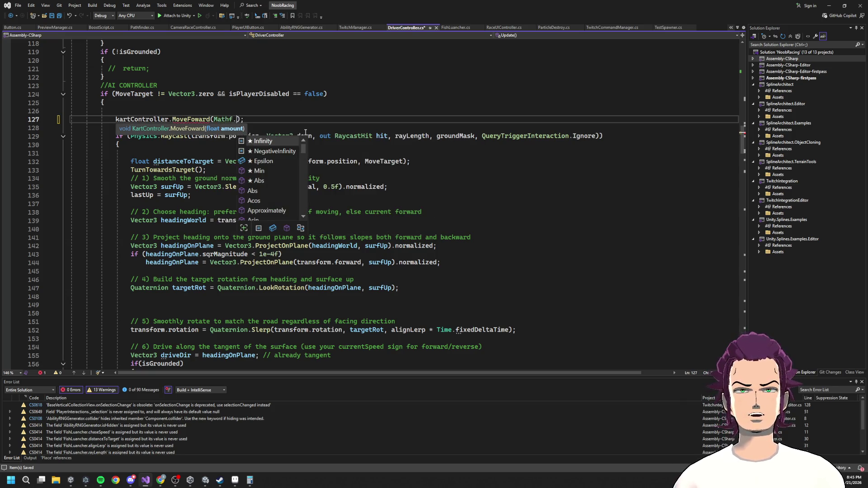
text(l()
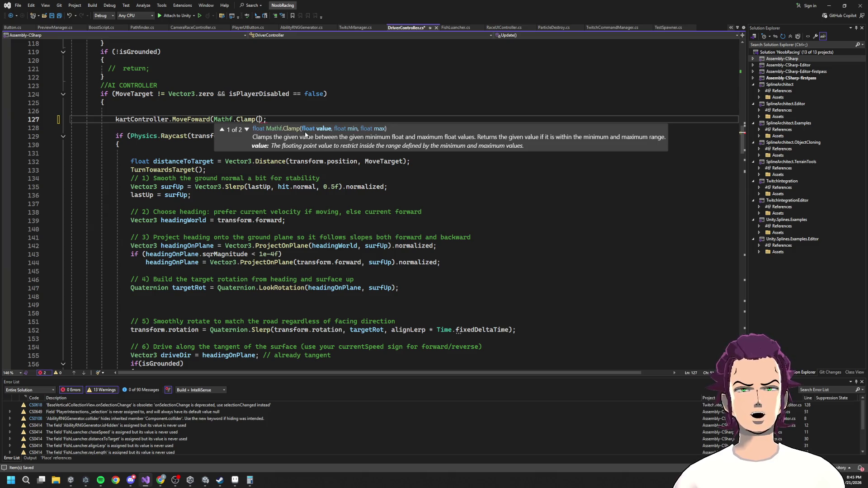
text(Max)
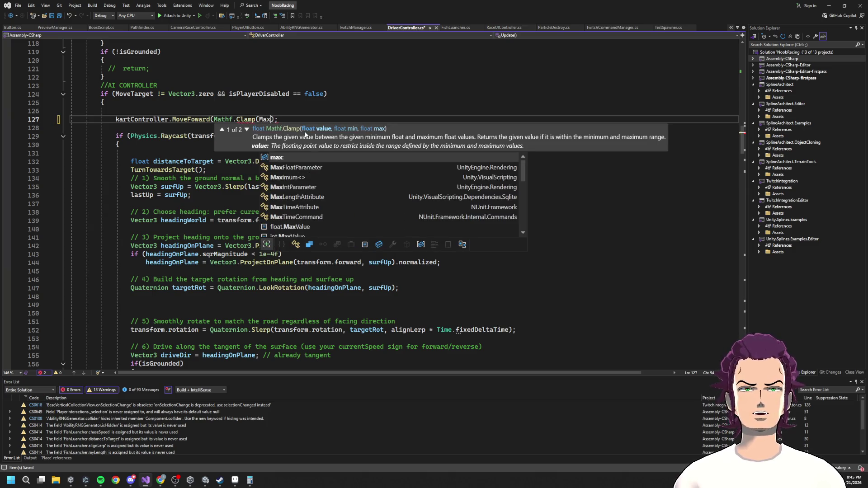
text(Speed)
key(Tab)
text(, 9)
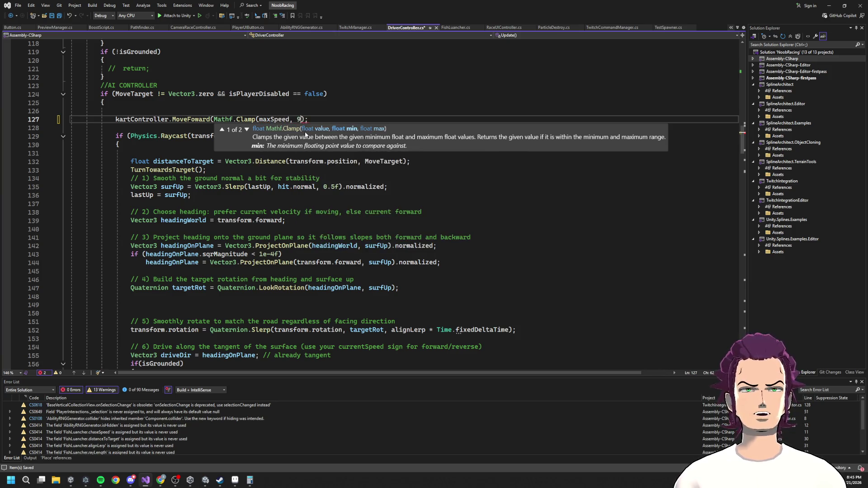
key(BackSpace)
text(, )
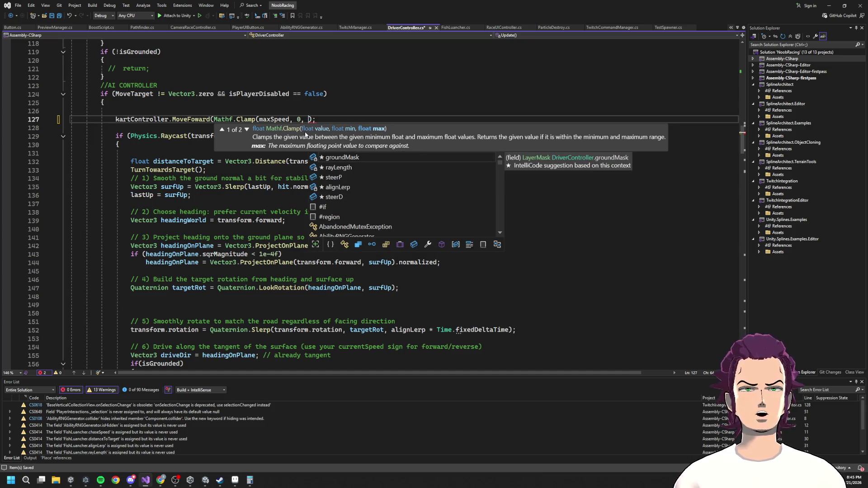
text(Cl)
key(Tab)
key(End)
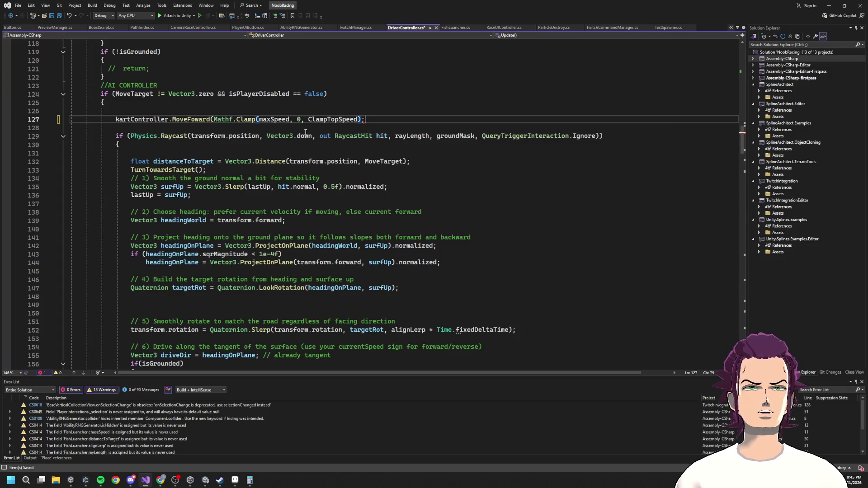
text()()
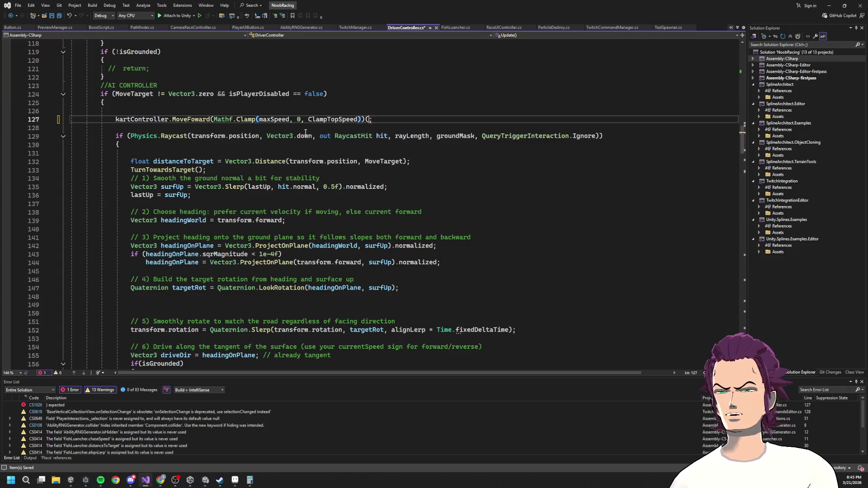
key(BackSpace)
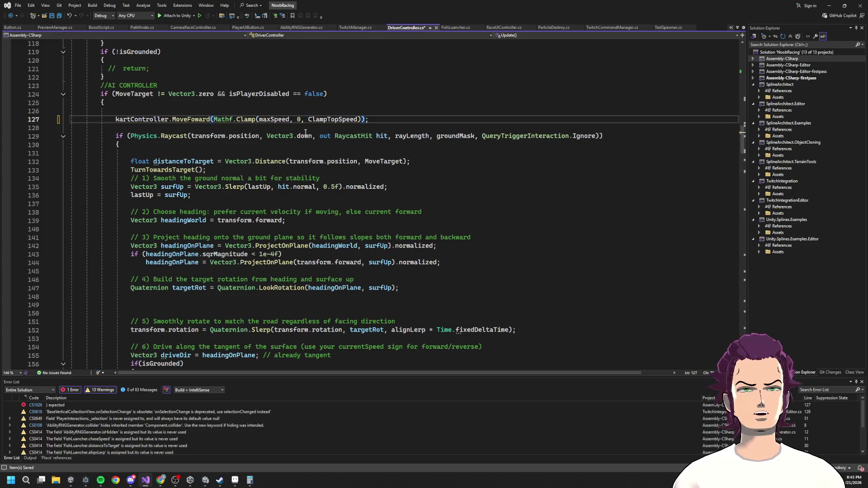
text(S)
key(BackSpace)
Step: Save DriverController.cs, return to Unity, and stop the running game
key(ctrl+s)
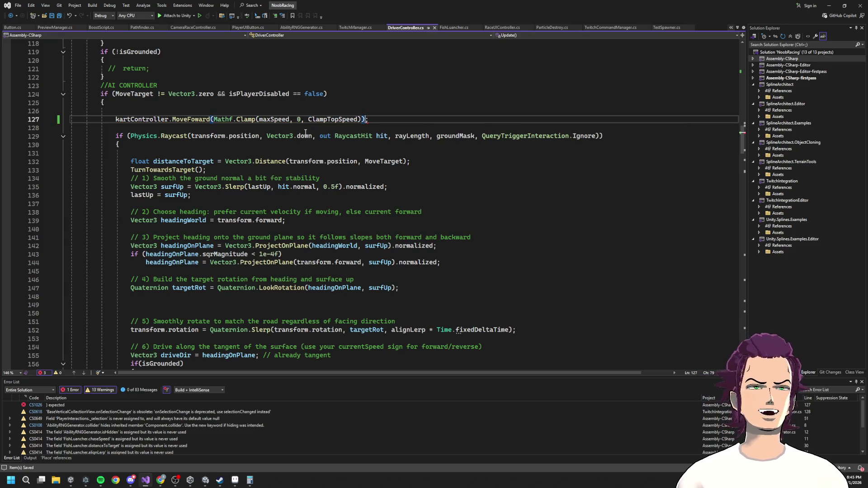
click(830, 4)
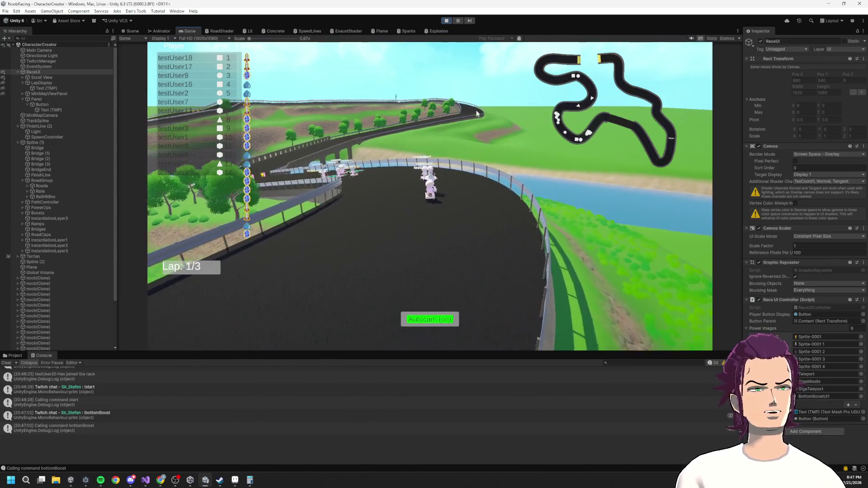
click(447, 21)
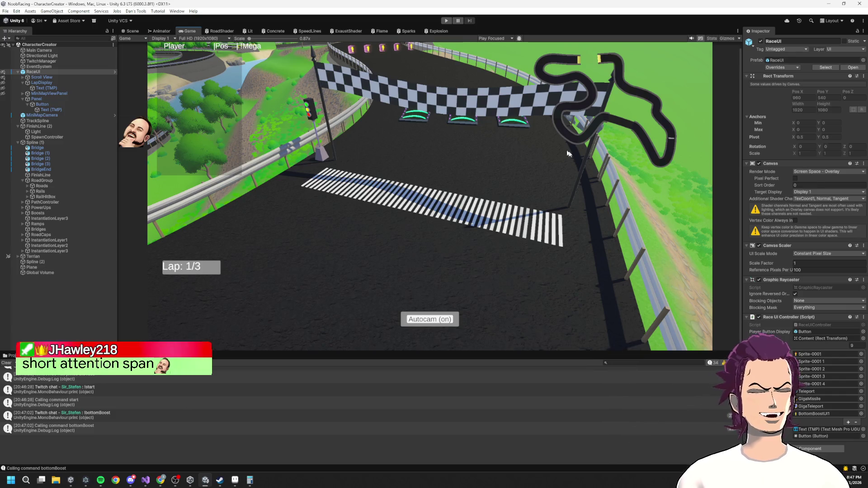
Step: Switch the main view to the Scene tab, briefly checking Game, to show the track above the lake
scroll(507, 154, down, 1)
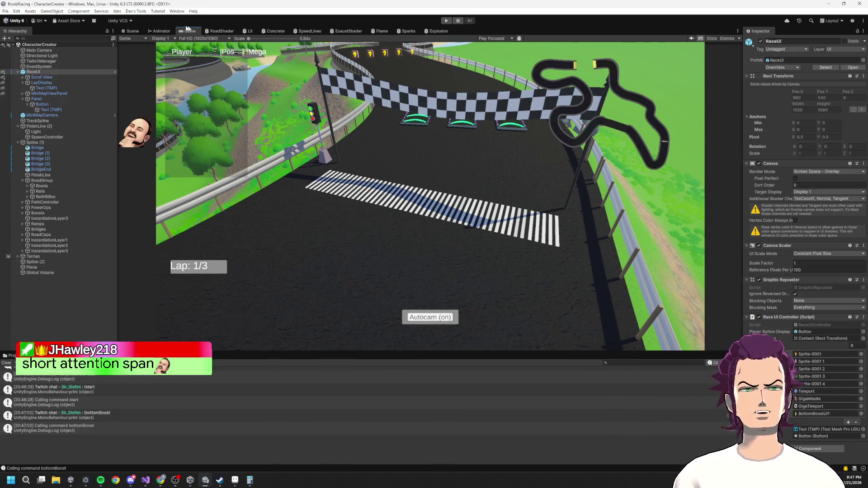
click(133, 31)
click(192, 31)
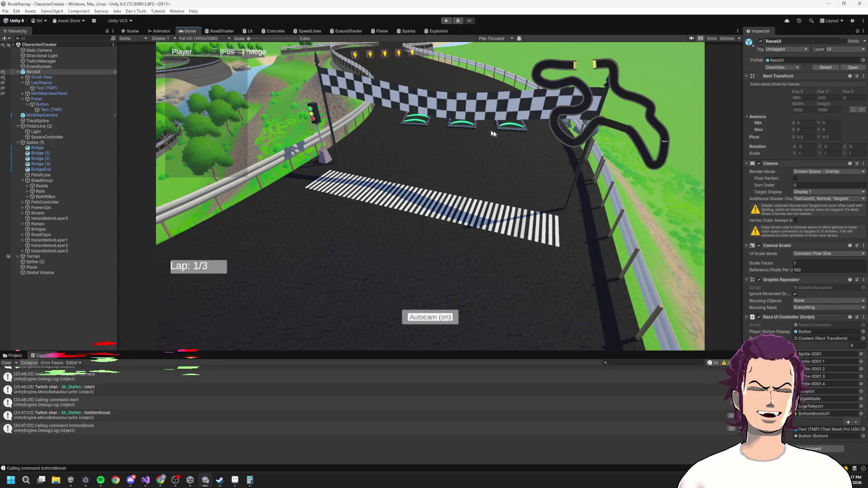
click(142, 30)
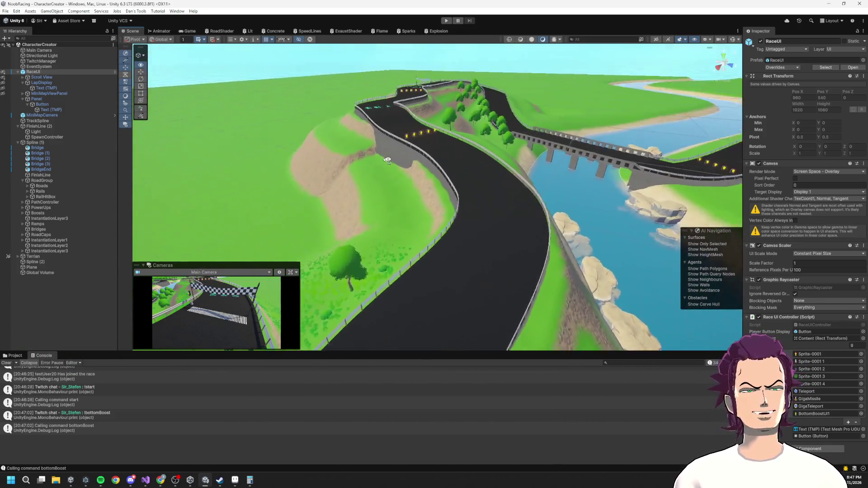
Step: Fly the scene camera around the finish arch and start line, and clear the Console log
mouse_move(387, 160)
mouse_down()
mouse_move(356, 114)
mouse_move(362, 127)
mouse_move(401, 101)
mouse_move(700, 201)
mouse_move(538, 131)
mouse_move(436, 127)
mouse_up()
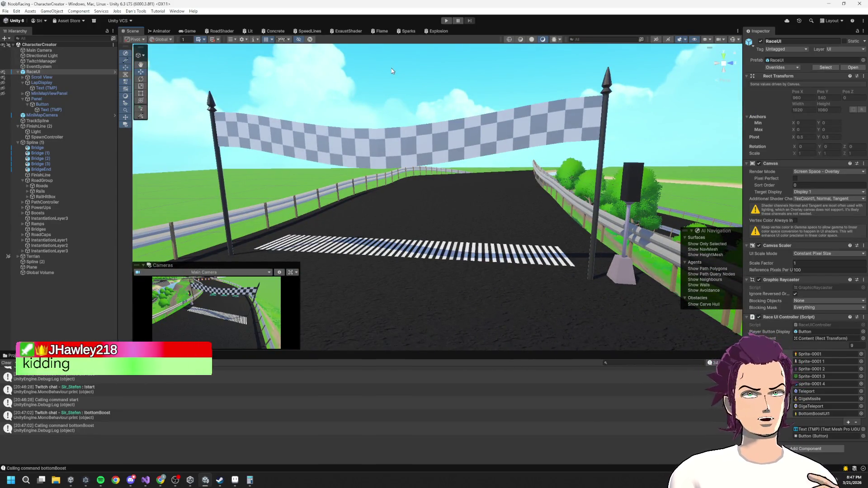
mouse_move(389, 76)
mouse_down()
mouse_move(645, 165)
mouse_move(695, 169)
mouse_move(678, 196)
mouse_up()
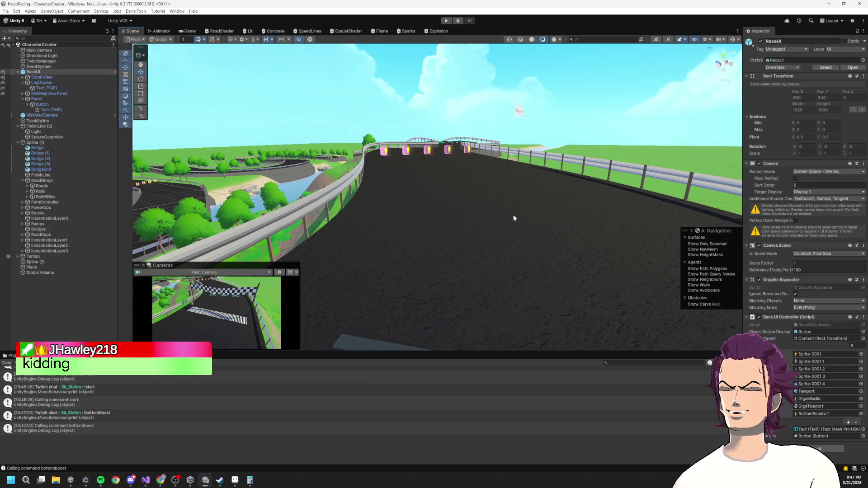
mouse_move(548, 235)
mouse_down()
mouse_move(543, 247)
mouse_move(515, 115)
mouse_move(528, 104)
mouse_move(517, 107)
mouse_move(799, 95)
mouse_move(129, 113)
mouse_move(827, 184)
mouse_move(715, 64)
mouse_move(738, 121)
mouse_up()
key(s)
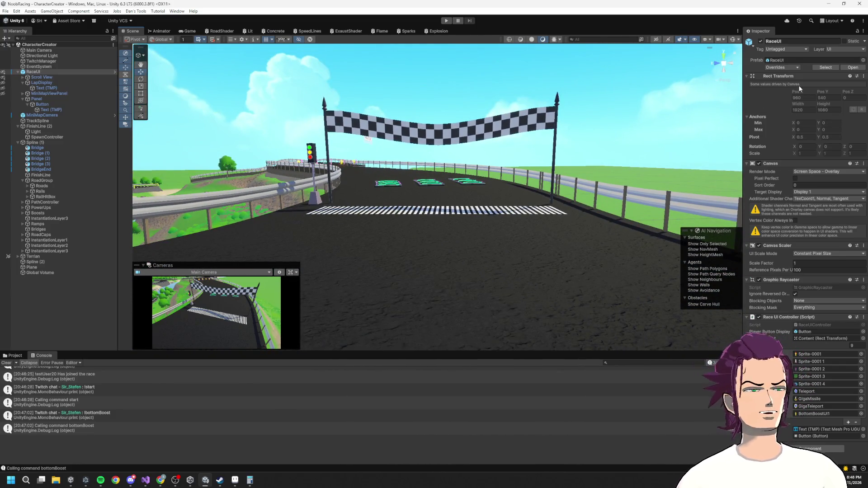
drag(554, 121, 448, 163)
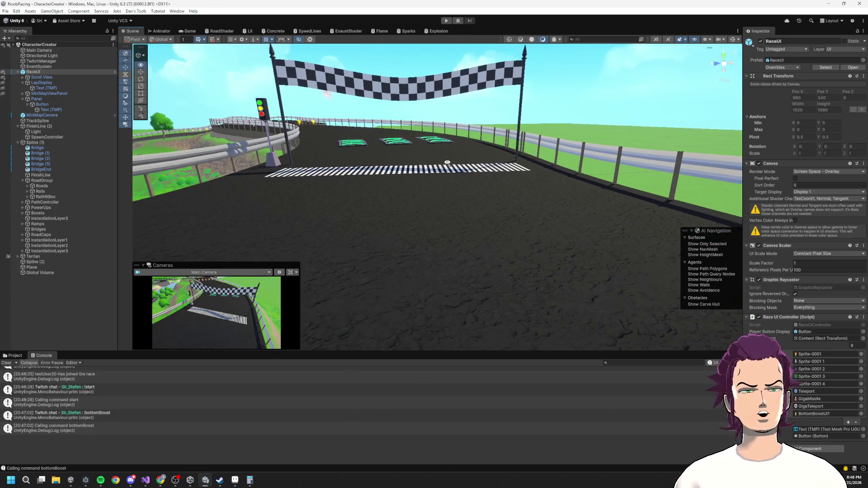
drag(424, 112, 424, 70)
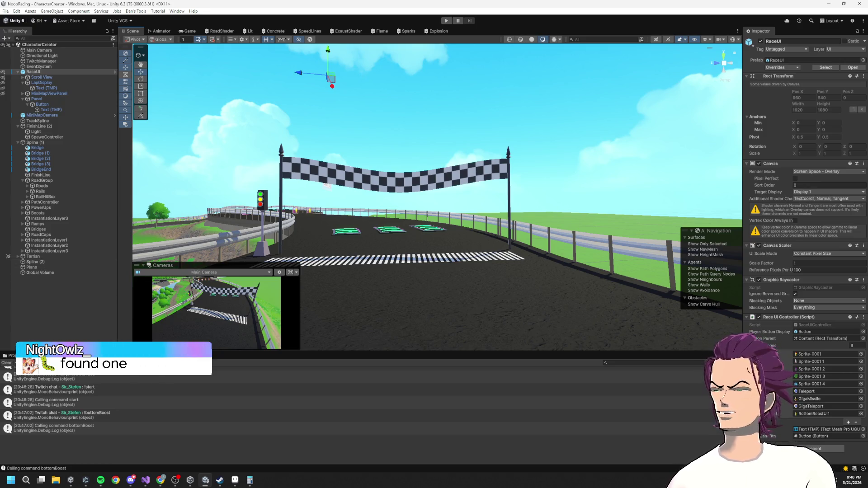
mouse_move(442, 129)
mouse_down()
mouse_move(533, 188)
mouse_move(523, 264)
mouse_move(529, 234)
mouse_up()
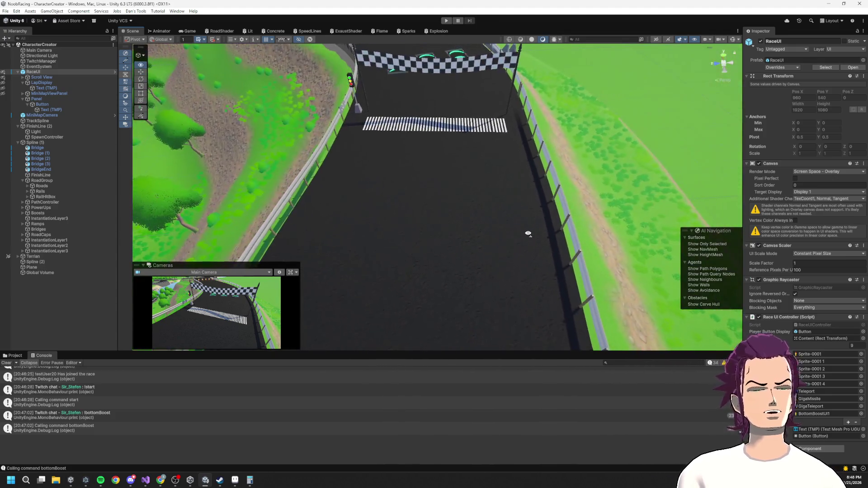
click(7, 362)
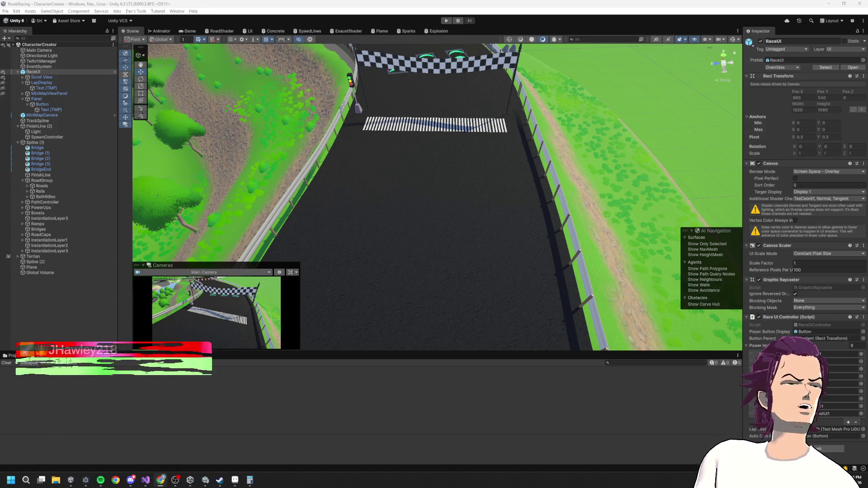
drag(334, 227, 321, 77)
key(w)
mouse_move(238, 149)
mouse_down()
mouse_move(613, 196)
mouse_move(541, 153)
mouse_move(340, 148)
mouse_move(598, 184)
mouse_up()
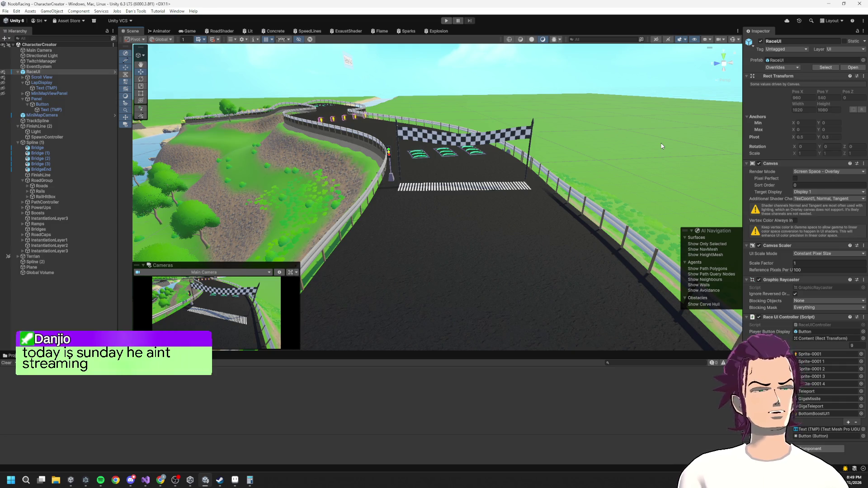
mouse_move(544, 177)
mouse_down()
mouse_move(558, 168)
mouse_move(540, 127)
mouse_move(512, 208)
mouse_move(447, 107)
mouse_move(368, 131)
mouse_move(442, 120)
mouse_move(526, 167)
mouse_move(523, 151)
mouse_up()
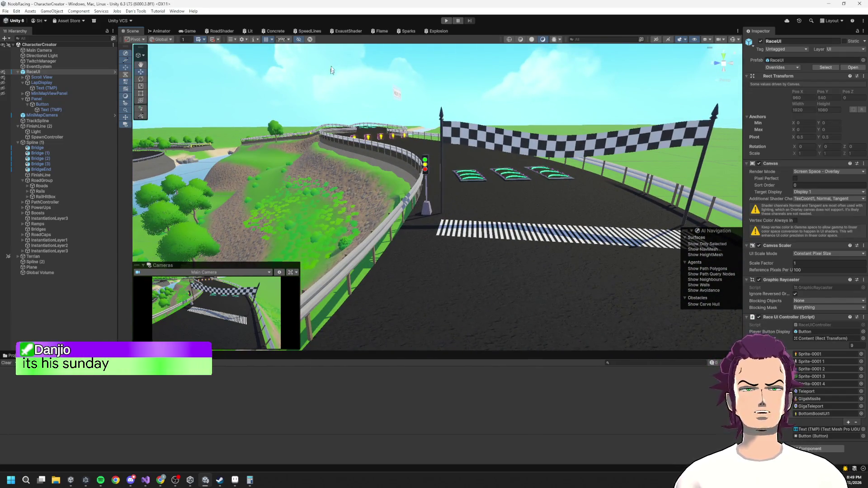
mouse_move(403, 119)
mouse_down()
mouse_move(462, 126)
mouse_move(477, 119)
mouse_up()
mouse_move(515, 140)
mouse_down()
mouse_move(357, 210)
mouse_move(454, 195)
mouse_move(452, 157)
mouse_up()
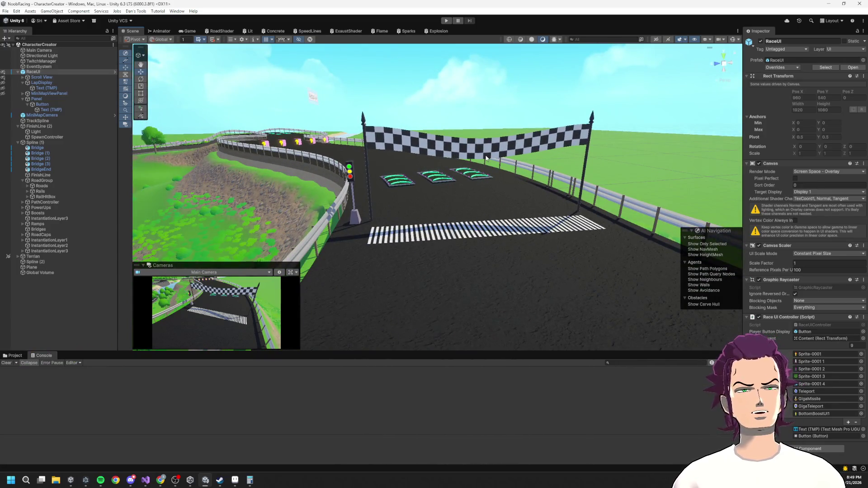
mouse_move(494, 126)
mouse_down()
mouse_move(462, 146)
mouse_move(186, 167)
mouse_move(610, 141)
mouse_move(362, 160)
mouse_move(511, 152)
mouse_move(421, 120)
mouse_move(336, 105)
mouse_move(388, 134)
mouse_move(151, 71)
mouse_up()
mouse_move(303, 126)
mouse_down()
mouse_move(359, 184)
mouse_move(395, 170)
mouse_move(449, 194)
mouse_move(782, 91)
mouse_move(322, 85)
mouse_up()
Step: Search 'blender' from the Start menu, launch Blender 5.0.1 and dismiss its splash screen
key(super)
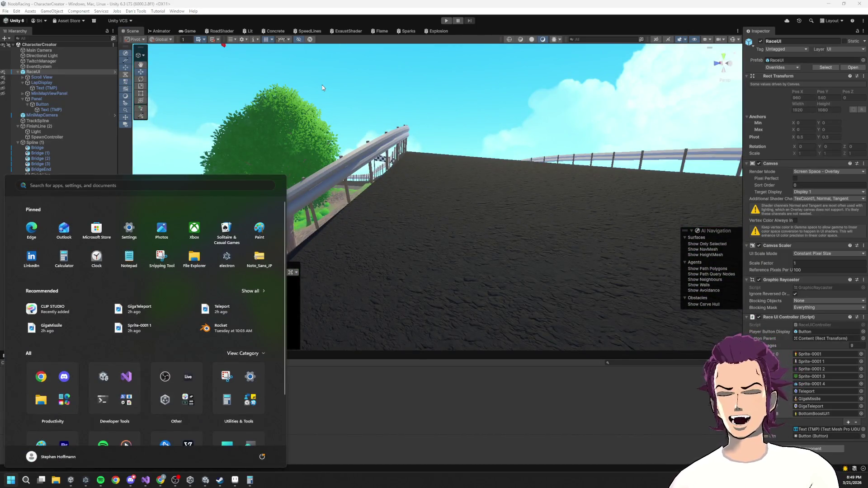
text(bl4enderer)
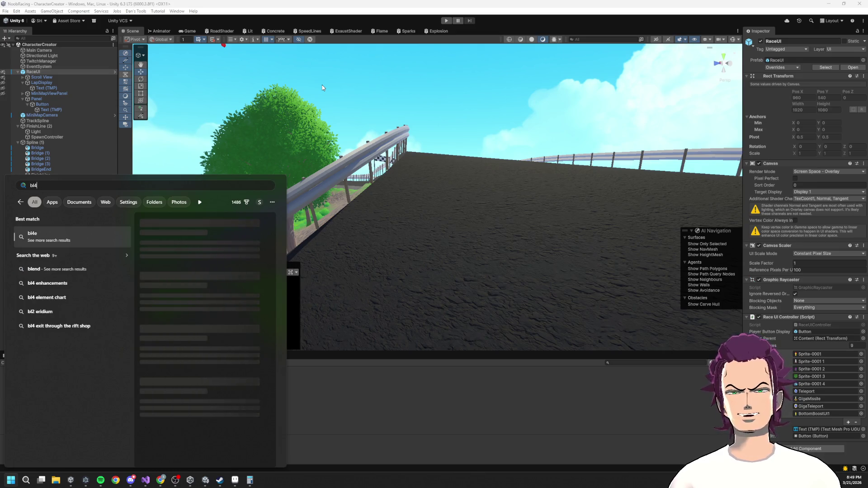
key(Return)
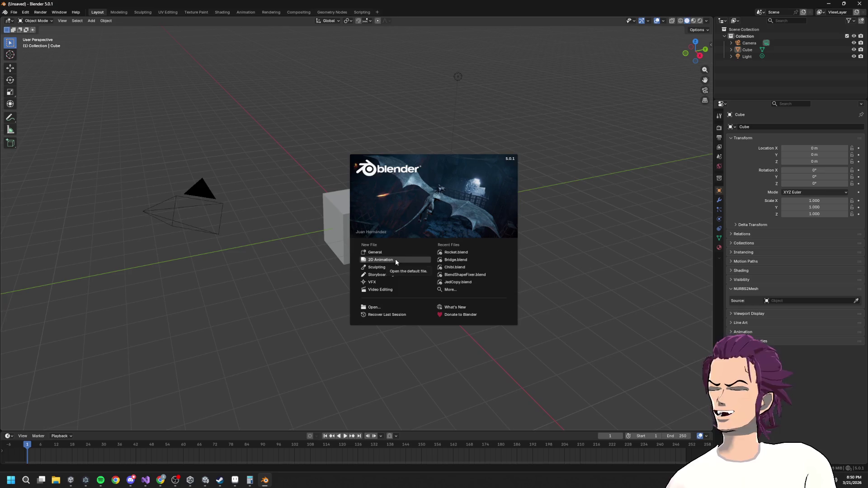
click(321, 135)
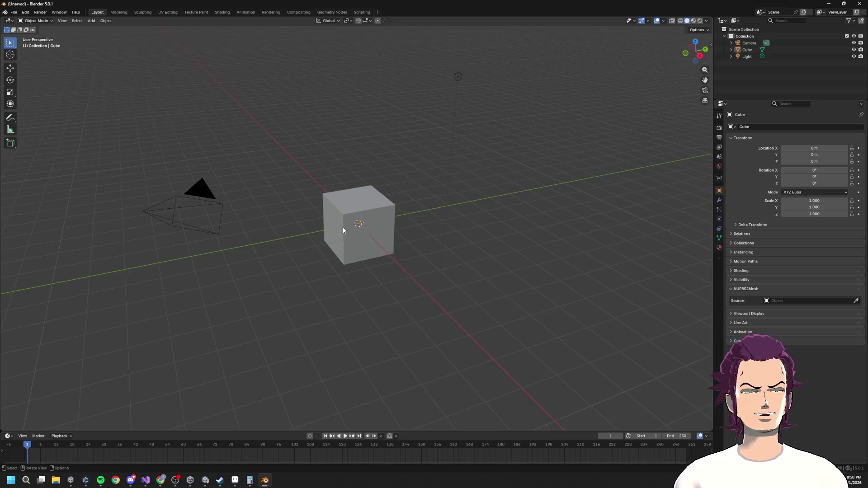
Step: Move the cube along X to 3.52 m and scale it uniformly down to 0.465
scroll(350, 226, down, 5)
scroll(356, 267, up, 10)
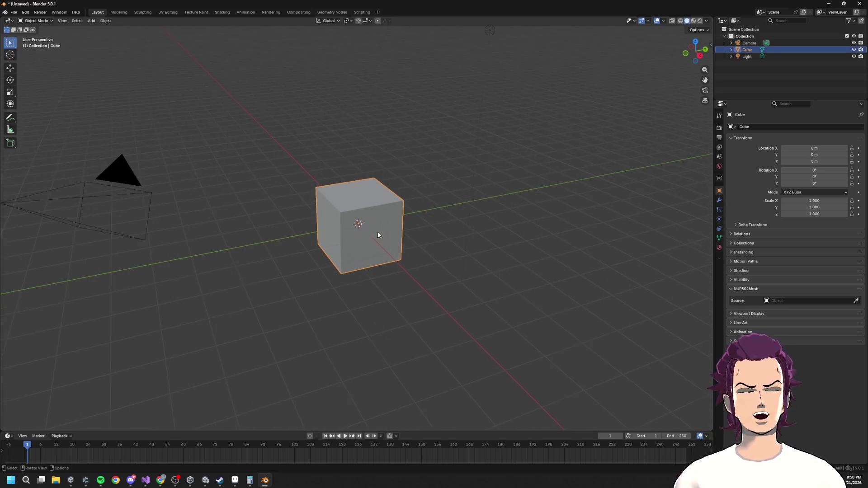
scroll(359, 242, down, 4)
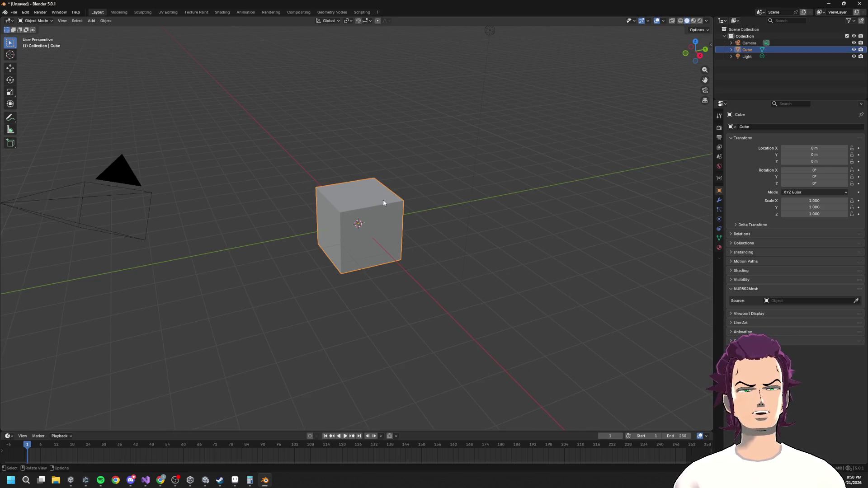
mouse_move(333, 242)
mouse_down()
mouse_move(457, 254)
mouse_move(448, 232)
mouse_move(457, 194)
mouse_move(497, 192)
mouse_move(436, 215)
mouse_up()
key(g)
key(x)
click(308, 136)
key(s)
click(274, 184)
Step: Stretch the cube on Z to a 0.813 scale and raise it to Z 0.84 m
key(s)
key(z)
click(300, 126)
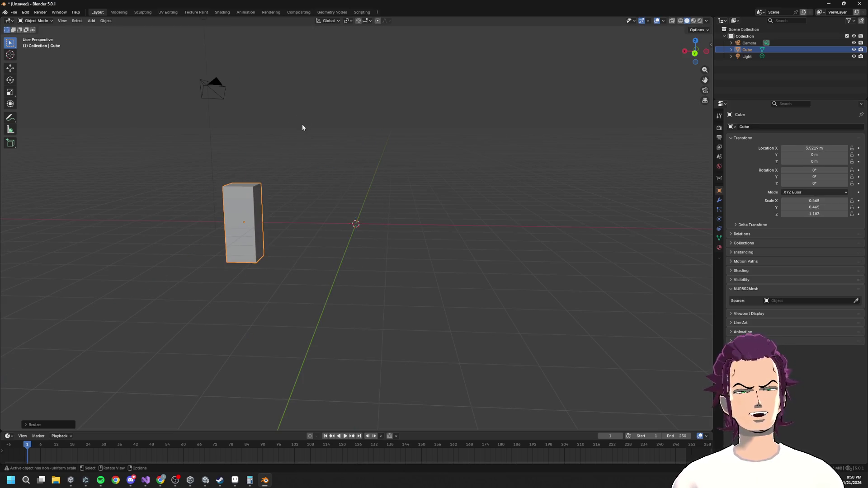
key(s)
key(z)
click(301, 169)
key(g)
key(z)
click(186, 72)
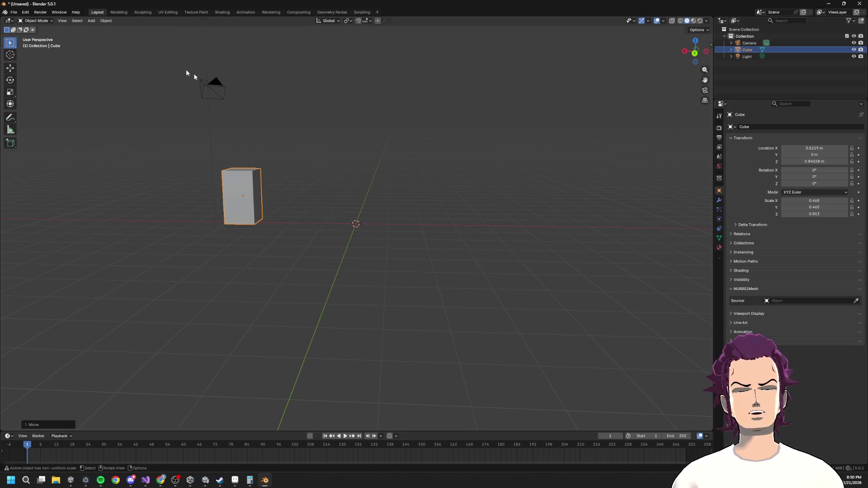
click(13, 12)
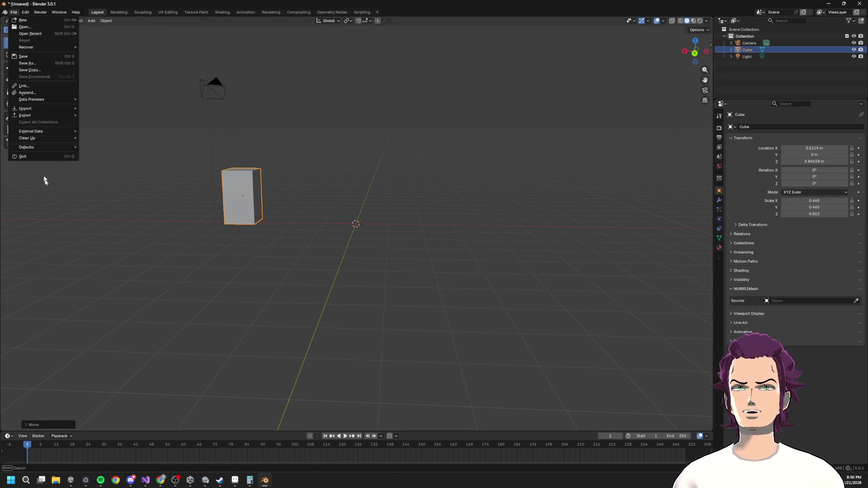
Step: Start an FBX export from Blender, then select noob in Unity's FBXImports project folder
mouse_move(45, 116)
click(123, 175)
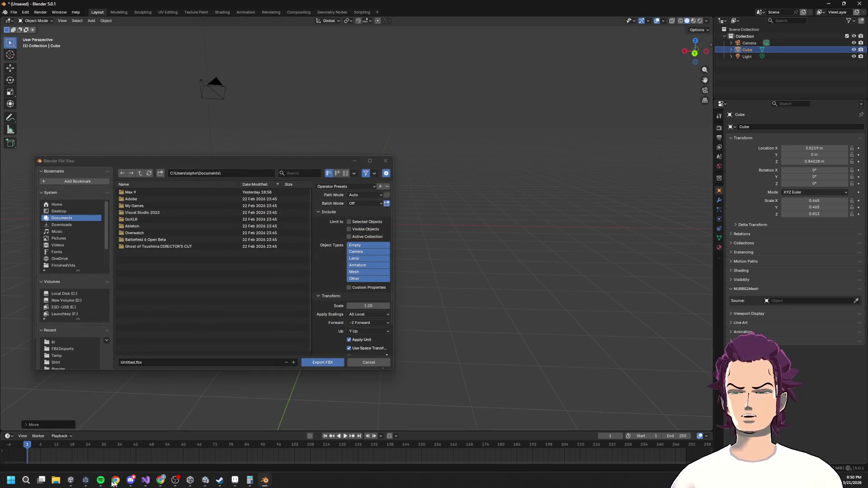
click(206, 480)
click(13, 355)
click(42, 387)
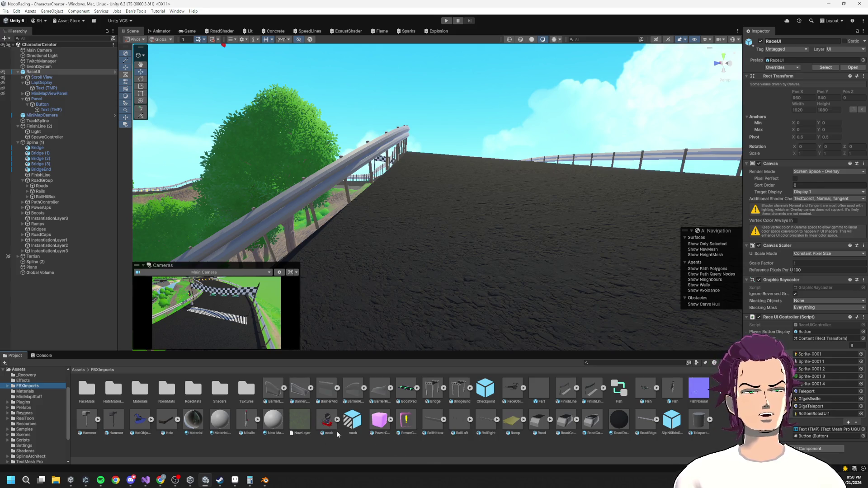
click(326, 419)
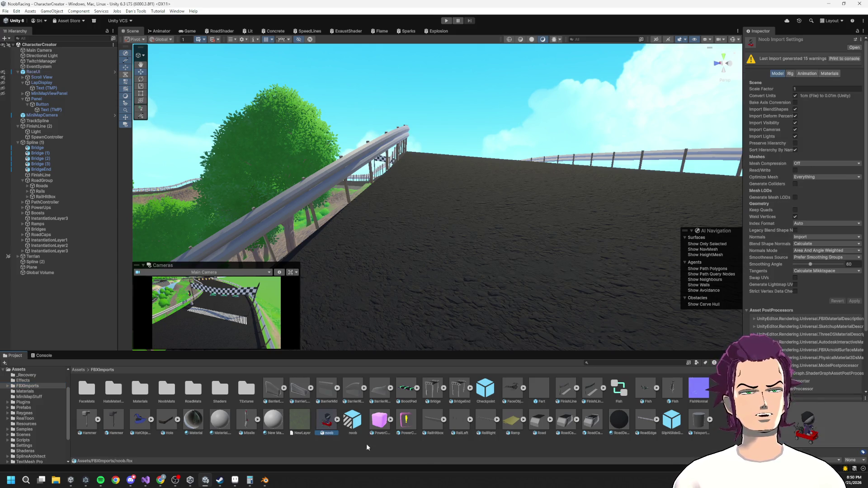
Step: Show noob.fbx in File Explorer and select its FBXImports folder path
right_click(327, 423)
click(353, 236)
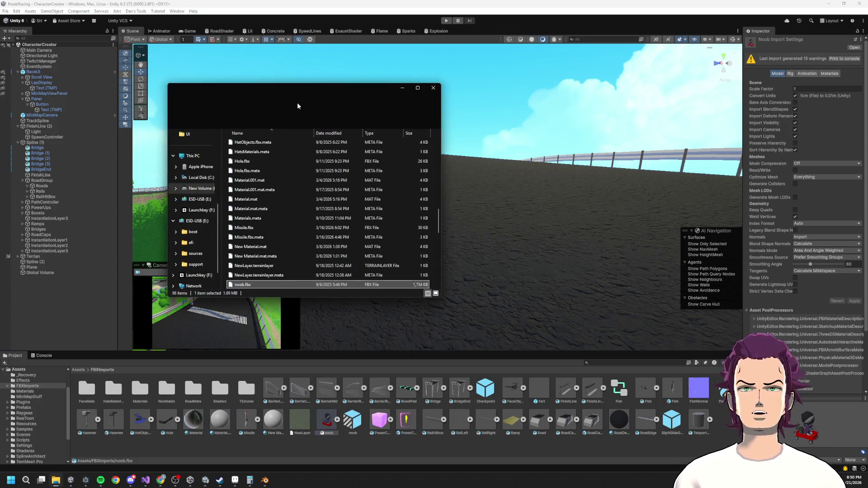
click(348, 107)
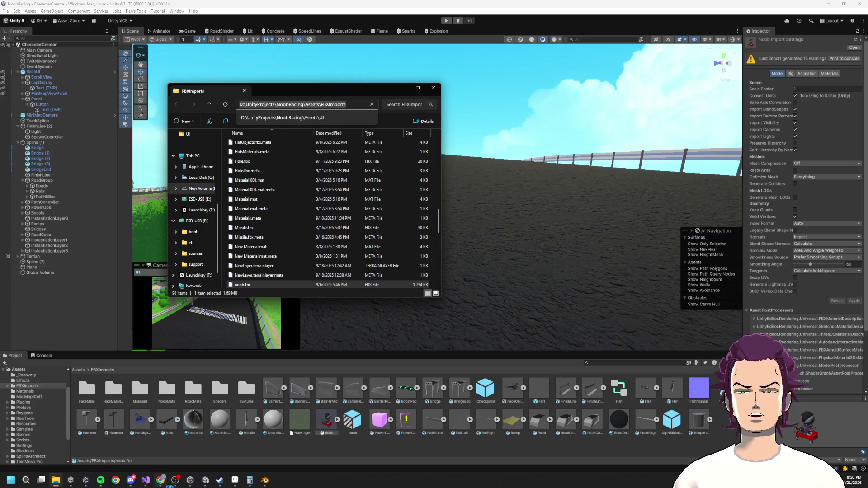
Step: Return to Blender's export window and move it out of the way
click(264, 480)
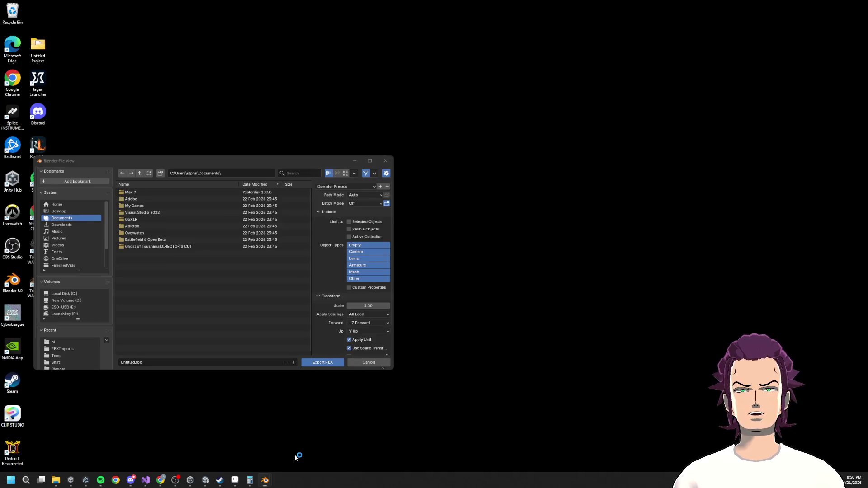
click(297, 454)
click(354, 161)
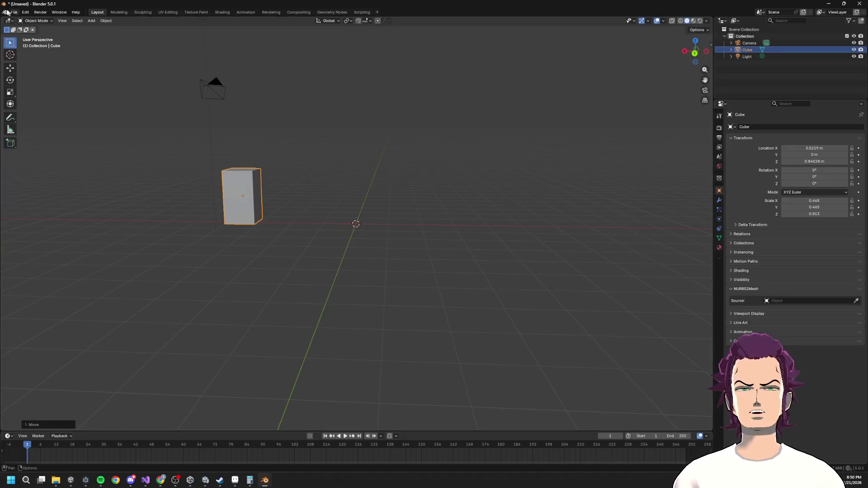
click(14, 12)
mouse_move(42, 115)
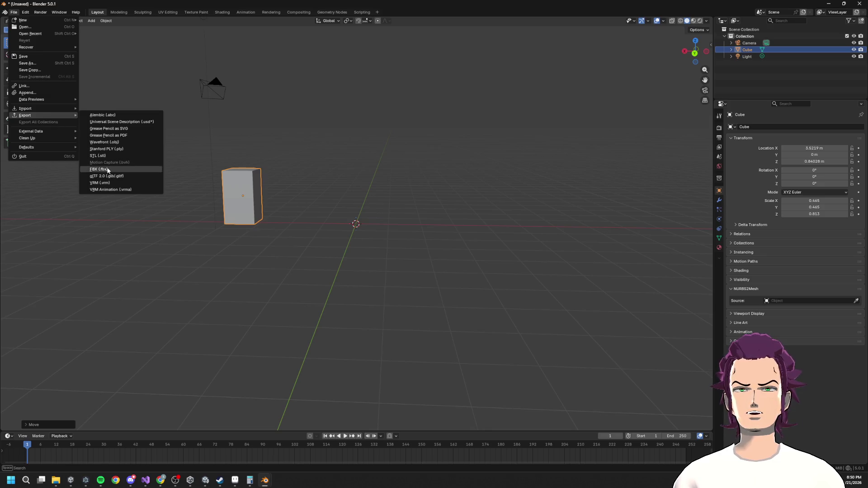
click(108, 170)
click(157, 363)
key(ctrl+v)
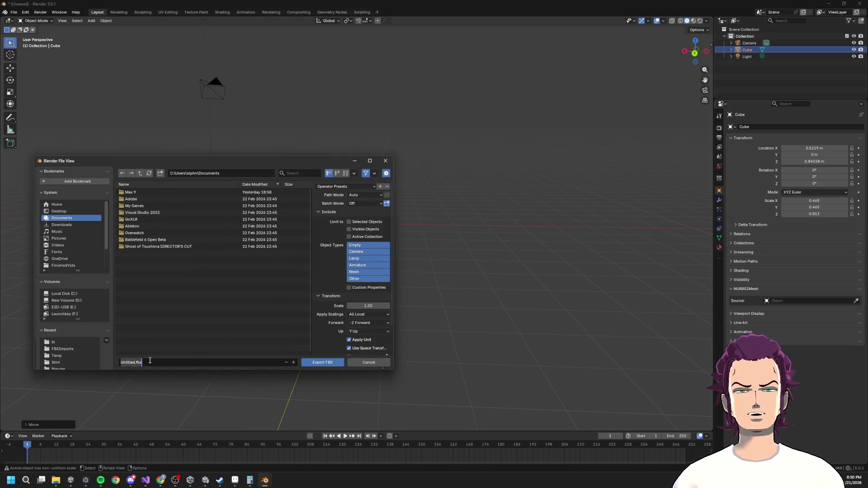
key(Return)
click(230, 172)
text(D:\UnityProjects\NoobRacing\Assets\FBXImports)
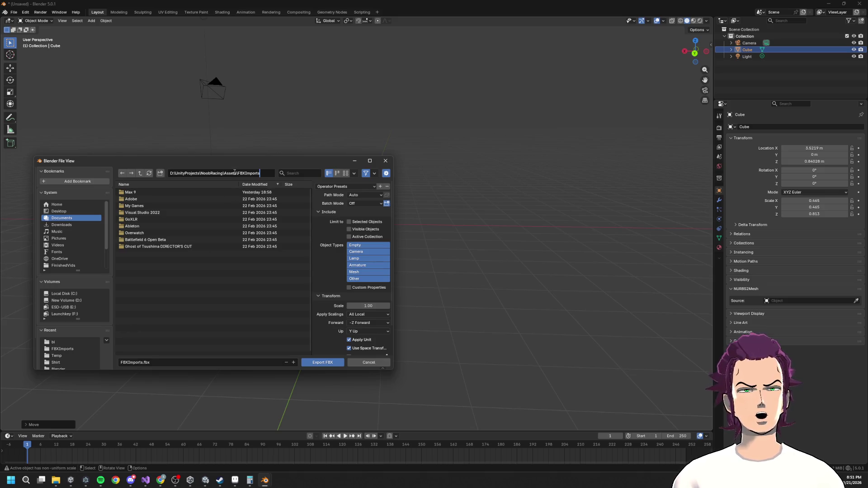
key(Return)
scroll(174, 331, down, 5)
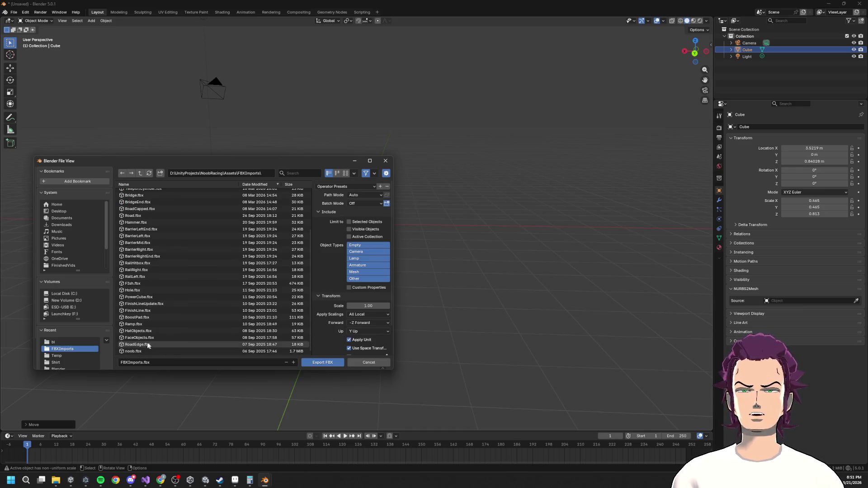
double_click(145, 350)
scroll(363, 256, down, 6)
scroll(349, 248, up, 5)
mouse_move(349, 248)
mouse_down()
mouse_move(359, 231)
mouse_move(299, 218)
mouse_move(297, 172)
mouse_up()
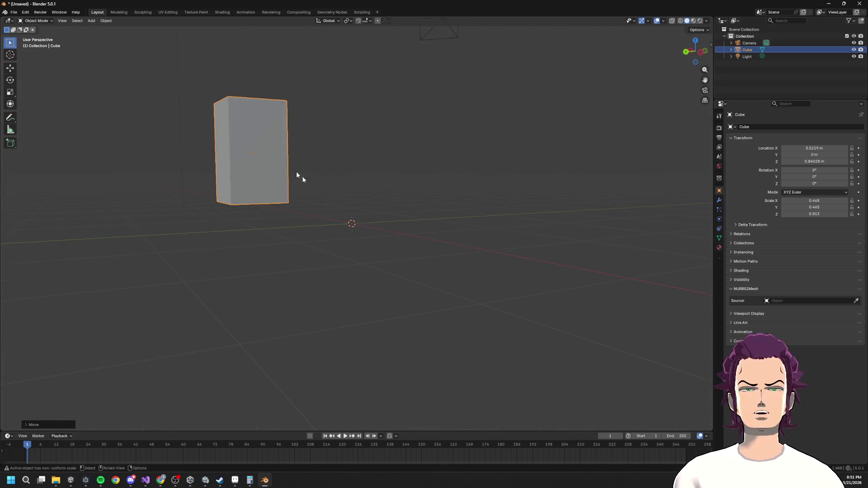
mouse_move(176, 481)
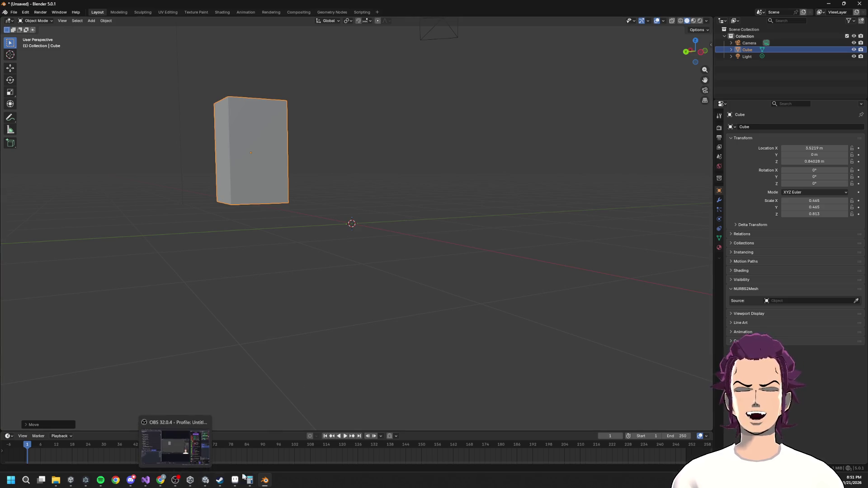
Step: In Unity, expand noob.fbx and inspect its prefab components and import settings
click(206, 480)
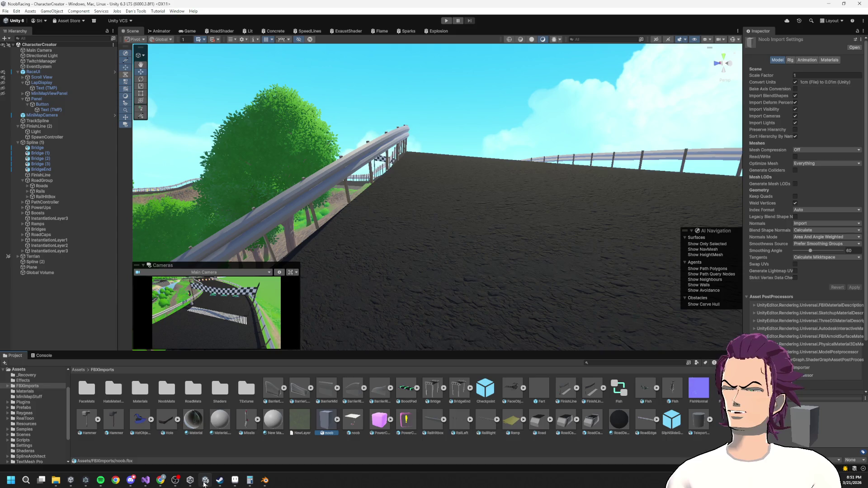
mouse_move(265, 480)
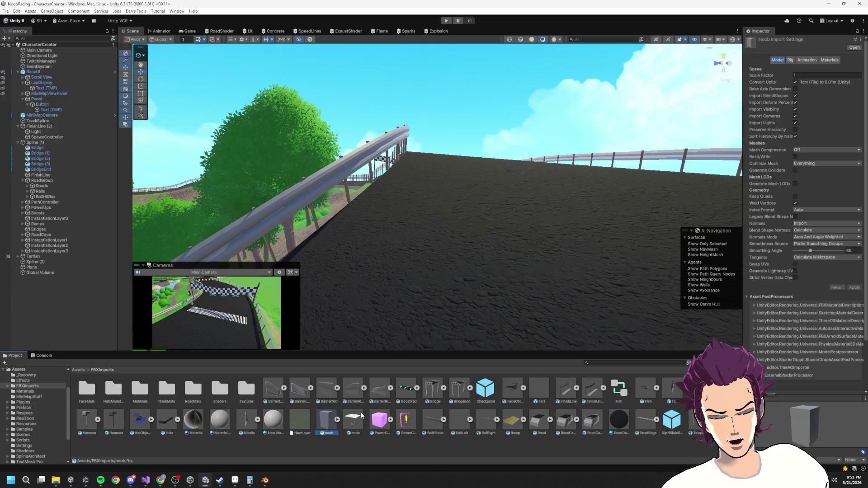
click(336, 421)
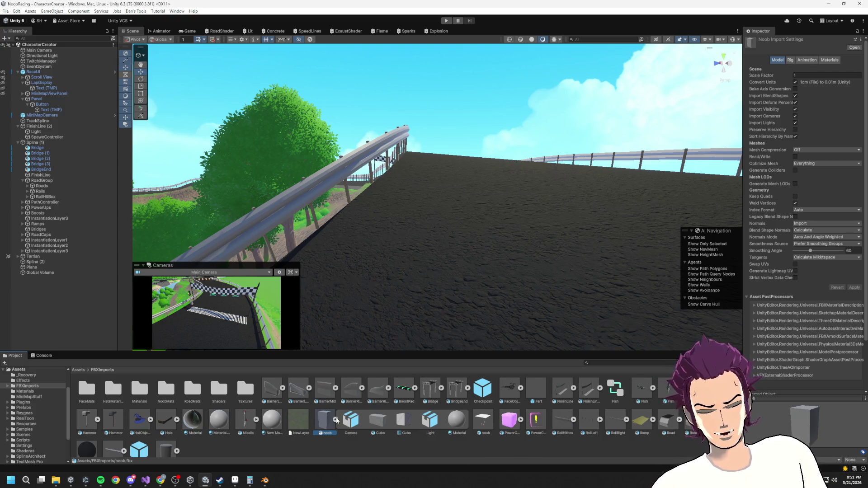
click(337, 420)
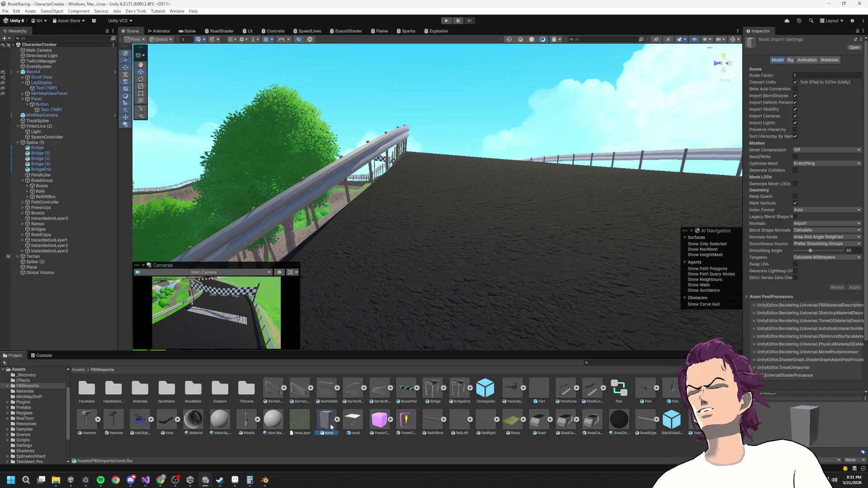
click(350, 431)
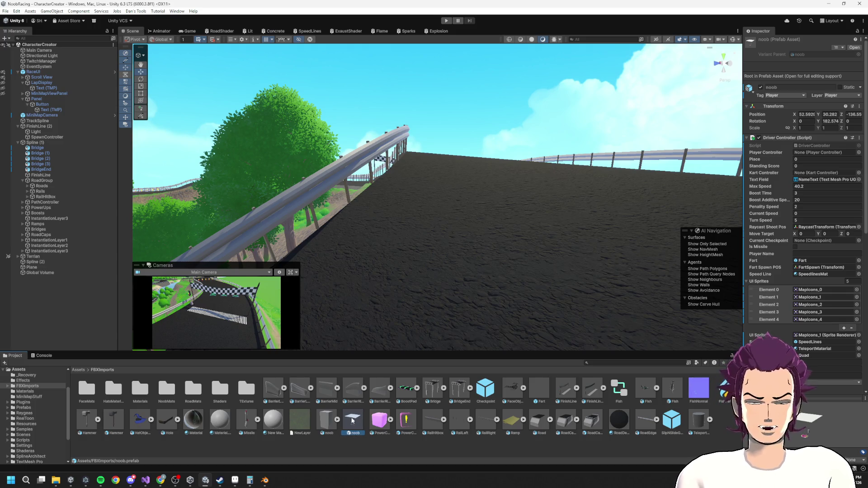
click(327, 432)
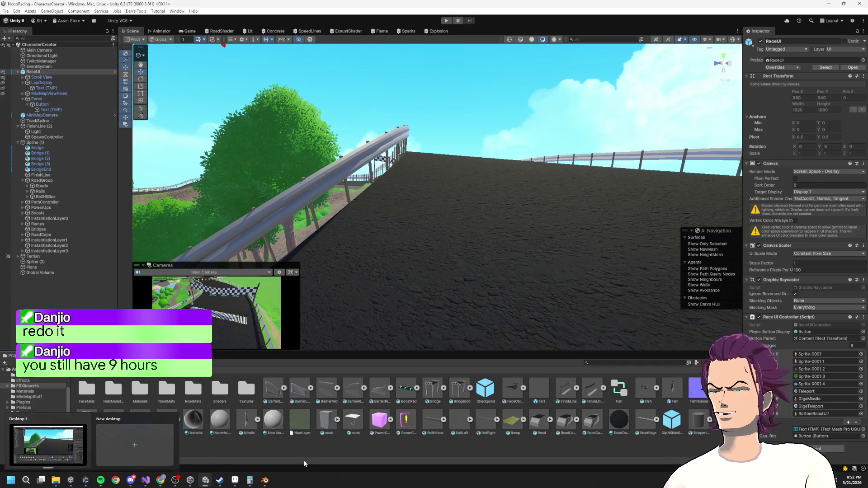
click(343, 455)
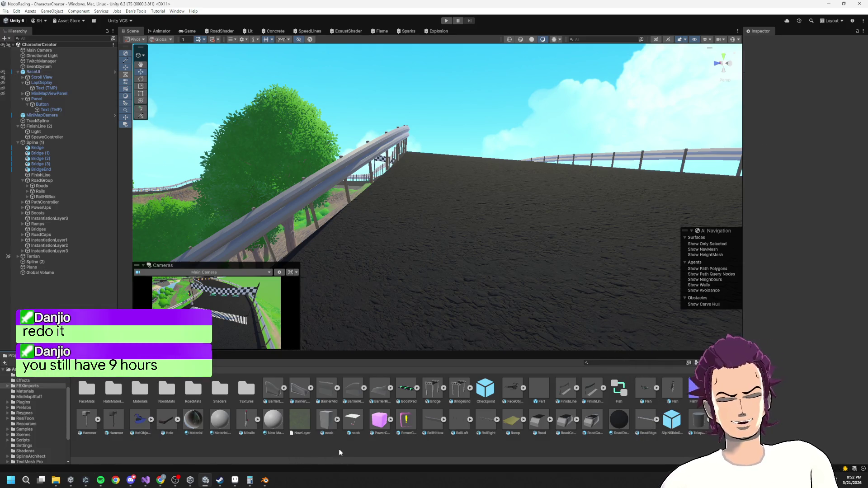
Step: Expand HatObjects to view its hats and import settings, then right-click the FBXImports folder
click(151, 420)
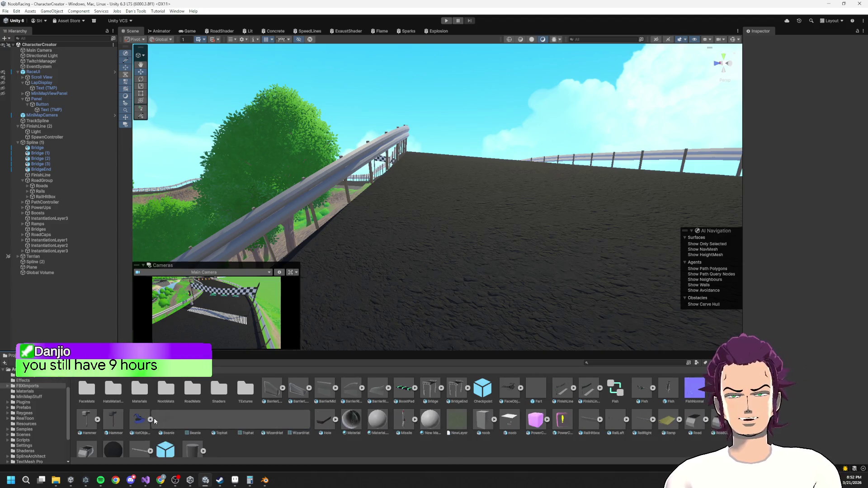
click(151, 419)
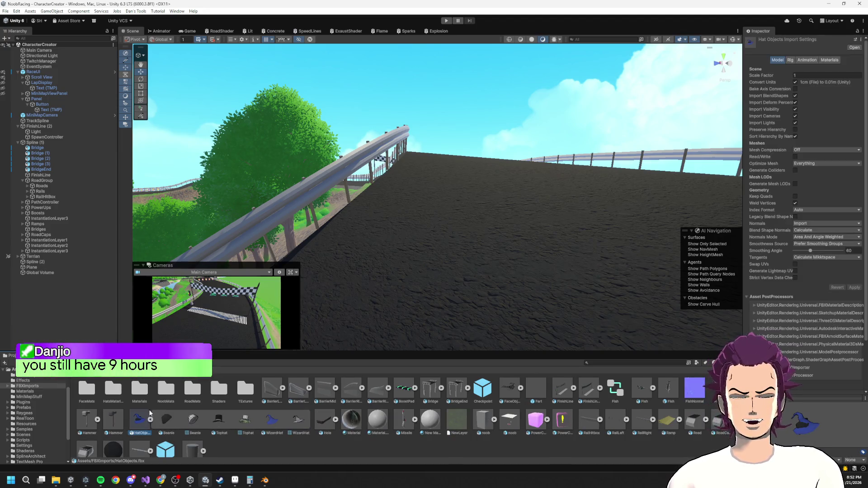
click(151, 419)
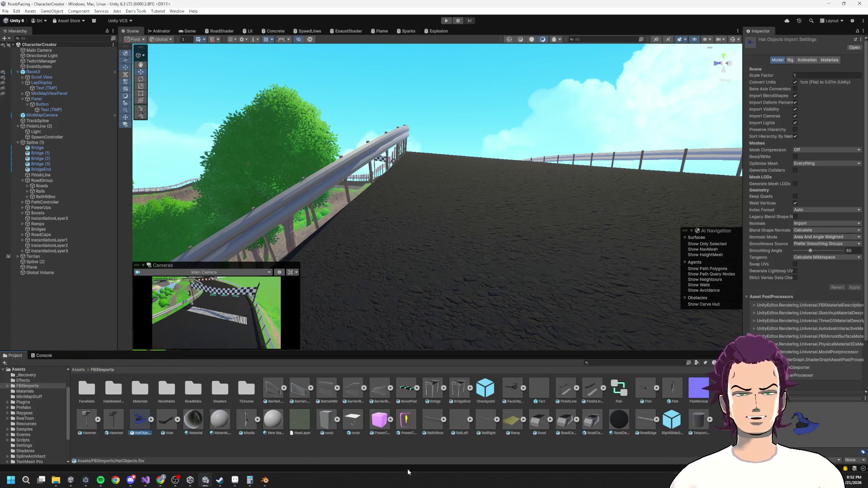
right_click(346, 445)
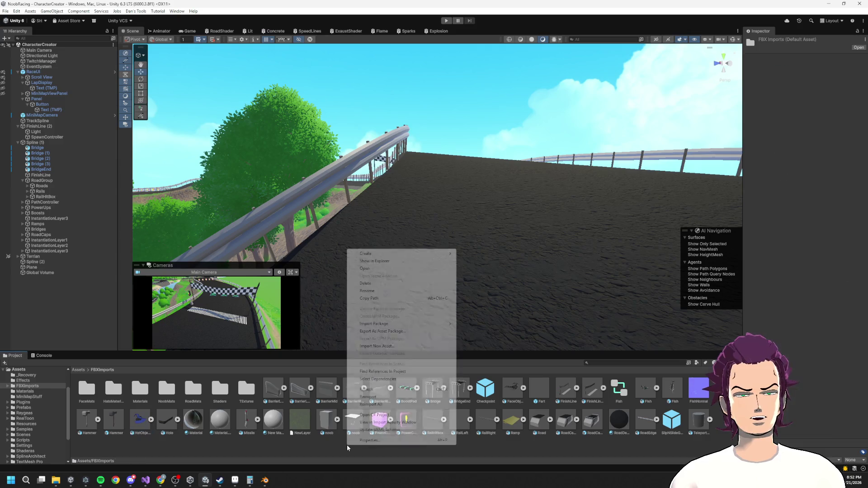
Step: View noob.fbx in the FBXImports folder on disk, then close that Explorer window
click(375, 261)
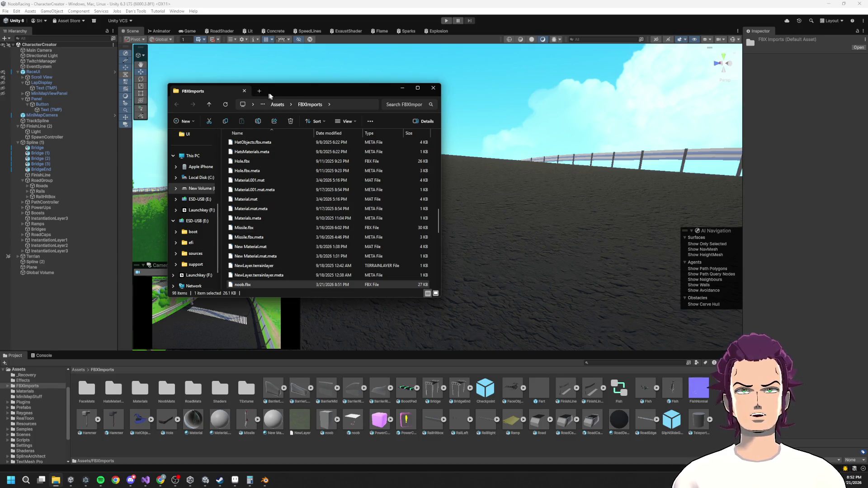
click(245, 91)
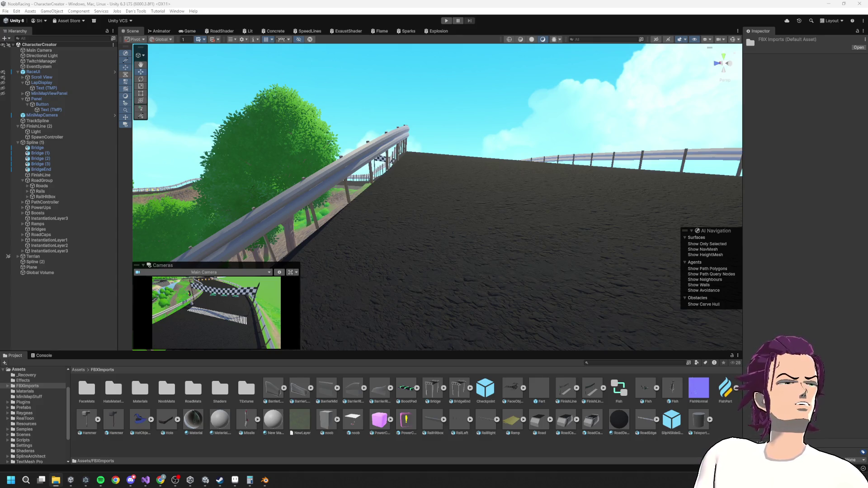
click(829, 3)
click(834, 4)
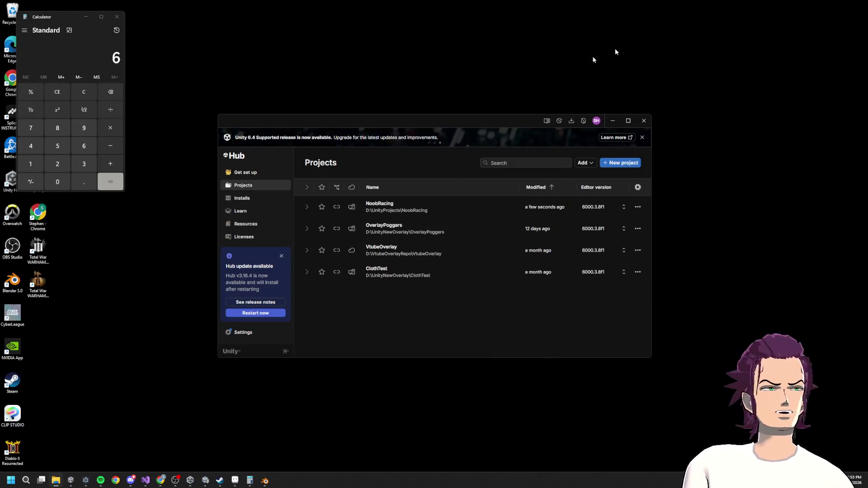
click(117, 17)
right_click(22, 17)
click(58, 45)
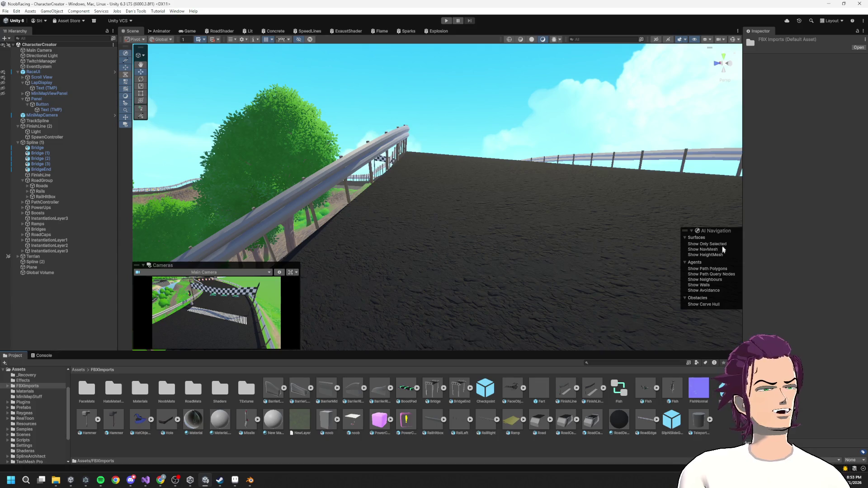
mouse_move(725, 189)
mouse_down()
mouse_move(811, 189)
mouse_move(727, 189)
mouse_up()
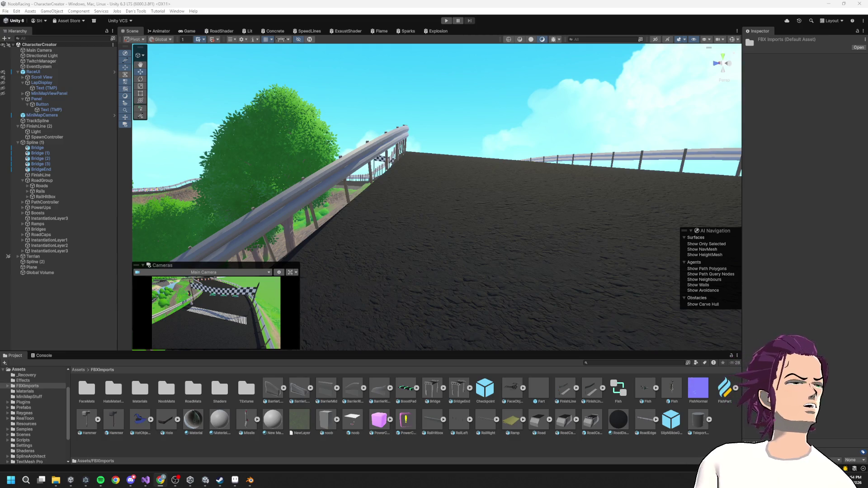
Step: Scroll the Google results for 'unity overwrote fbx, need old one' and open 'Accidentally overwritten FBX'
mouse_move(867, 74)
mouse_down()
mouse_move(327, 74)
mouse_move(358, 74)
mouse_up()
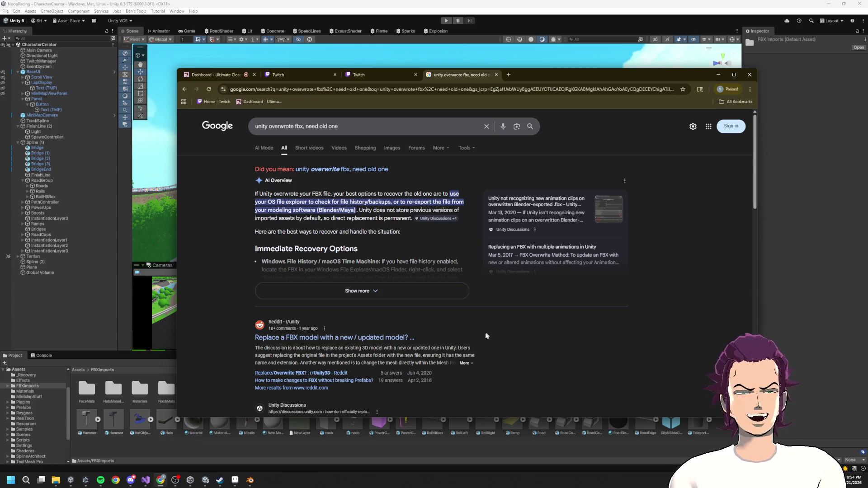
scroll(335, 281, down, 5)
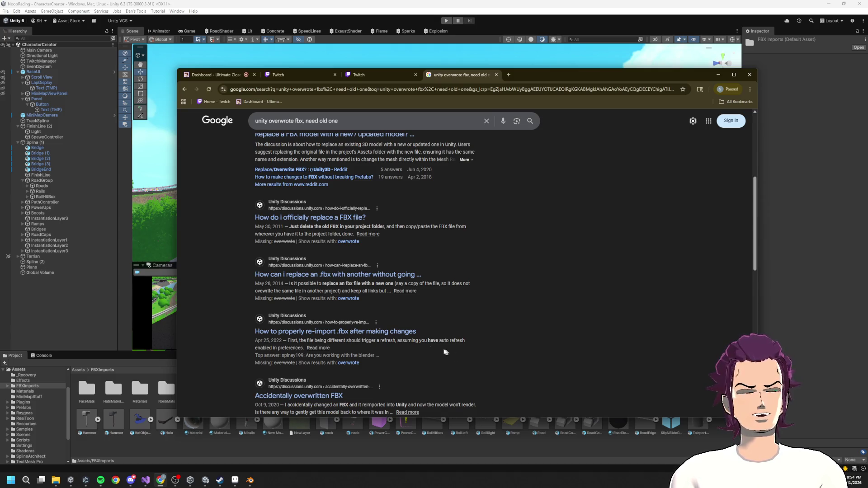
scroll(446, 351, down, 2)
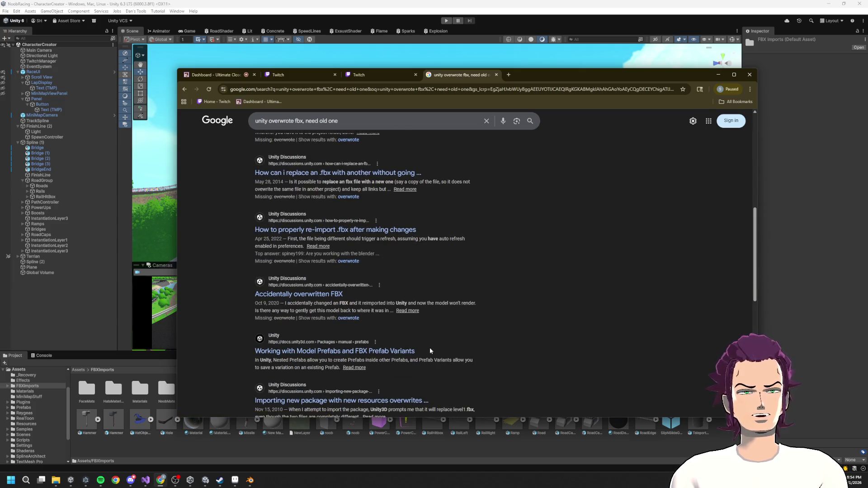
click(291, 296)
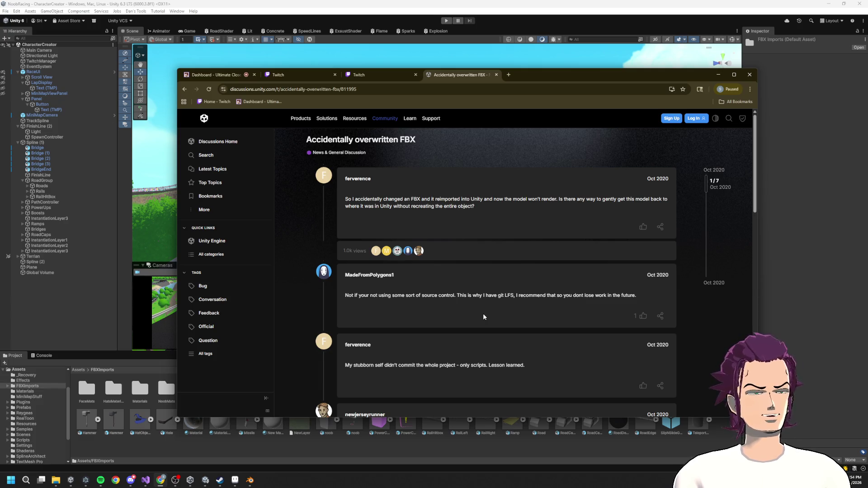
Step: Scroll through the 'Accidentally overwritten FBX' thread, then go back to Unity and Blender
scroll(483, 317, down, 5)
scroll(480, 317, down, 5)
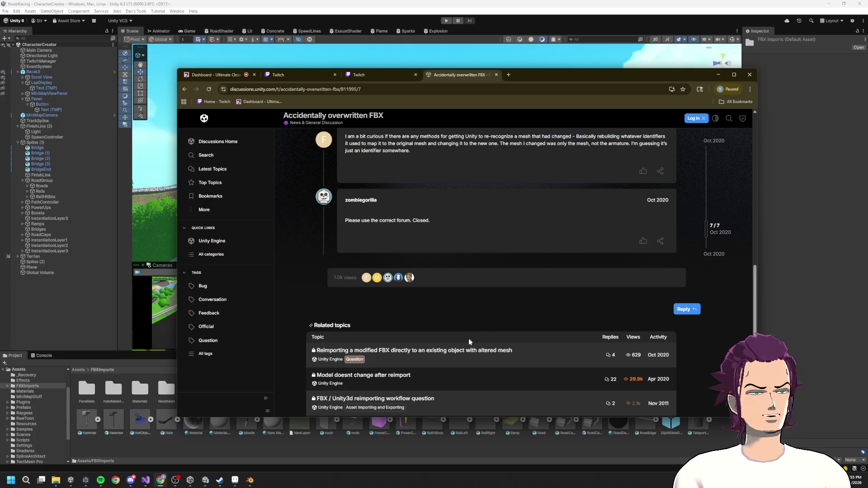
scroll(471, 343, up, 5)
scroll(469, 344, up, 5)
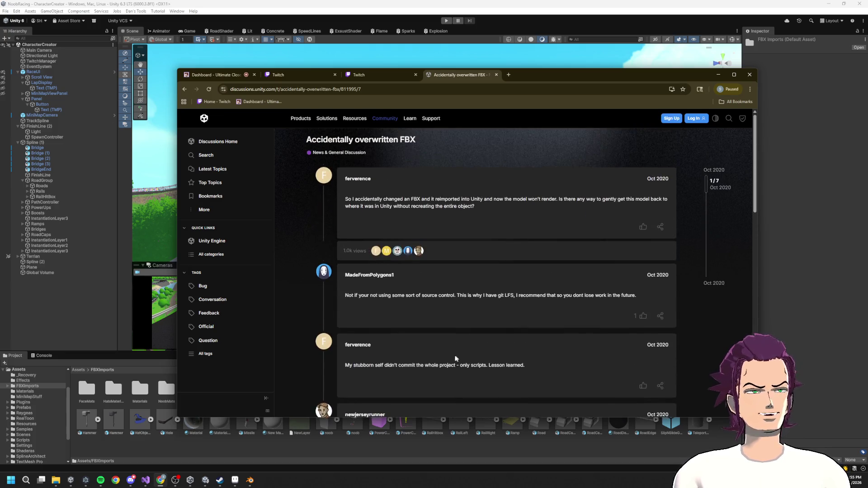
click(343, 454)
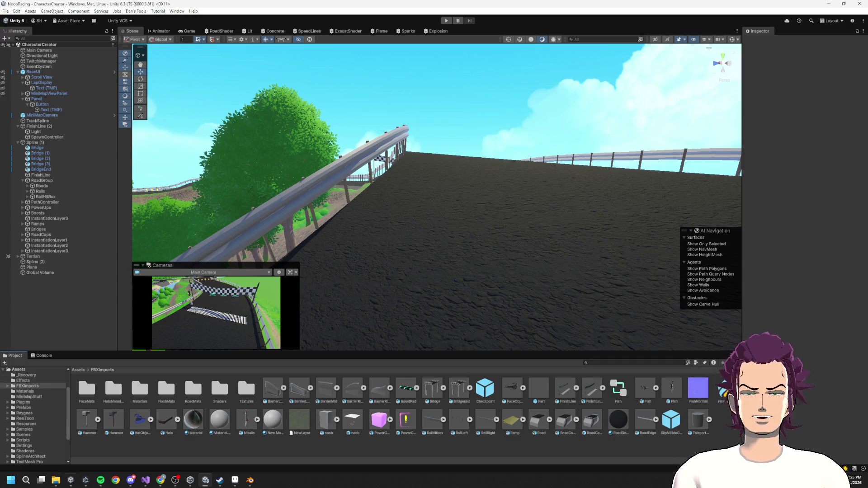
click(250, 481)
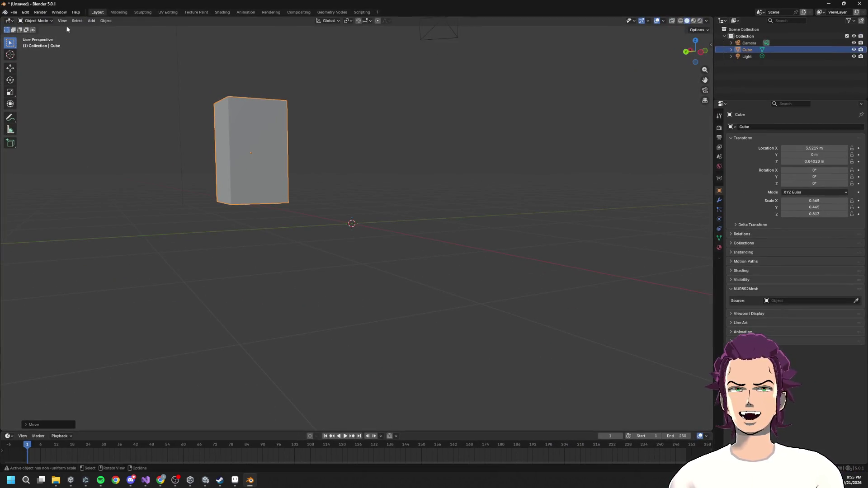
Step: Search Blender's recent files, pick a recent .blend, and dismiss the save-changes prompt
click(14, 13)
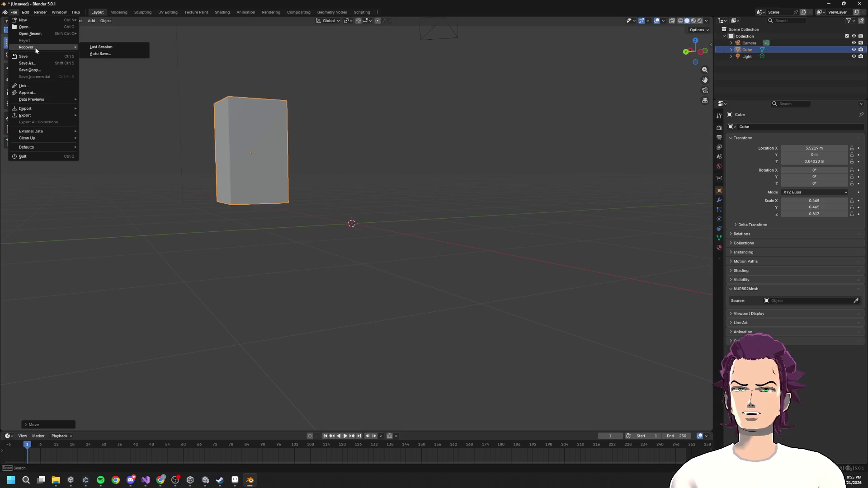
mouse_move(47, 33)
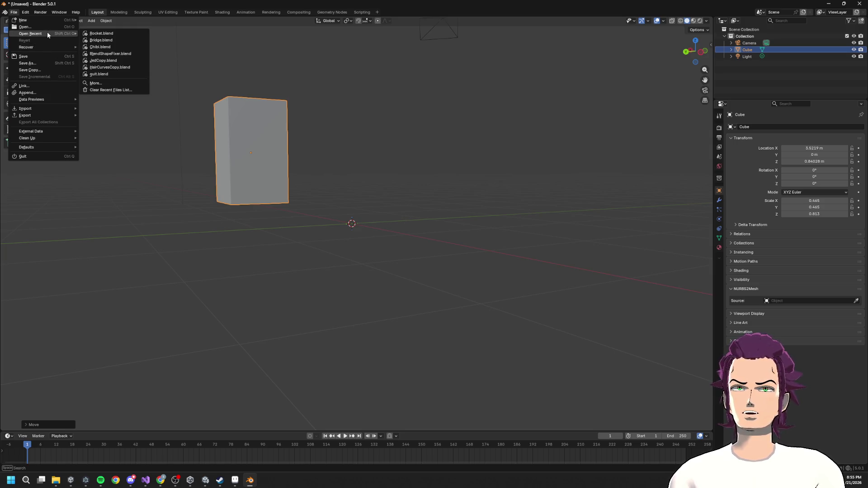
click(109, 84)
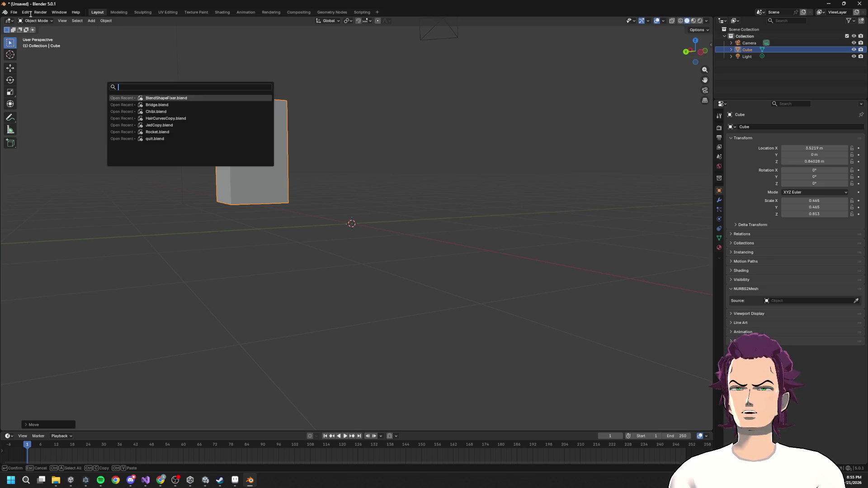
key(Escape)
click(14, 13)
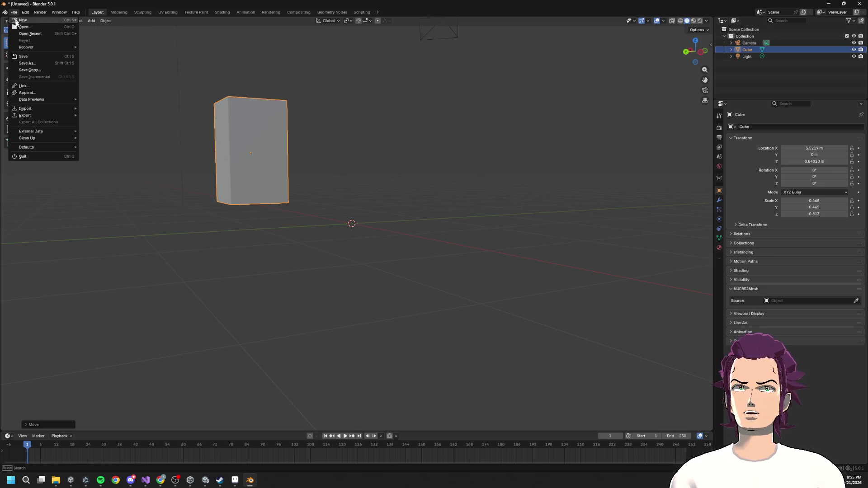
click(47, 25)
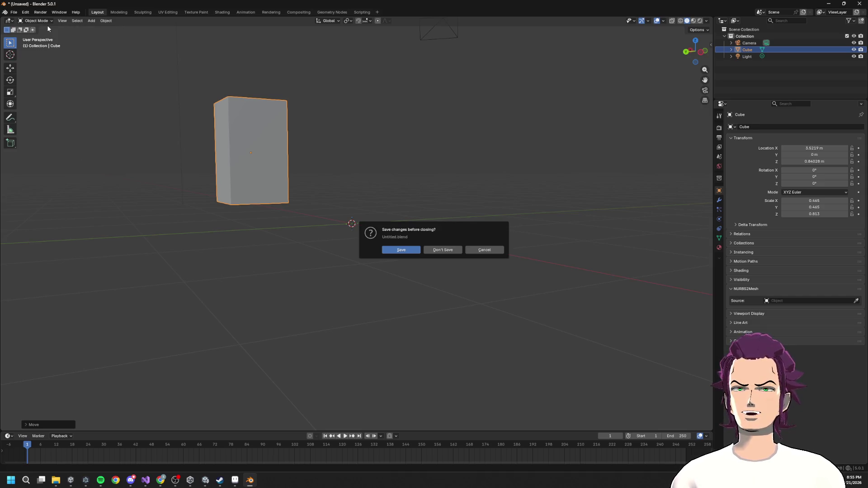
click(484, 250)
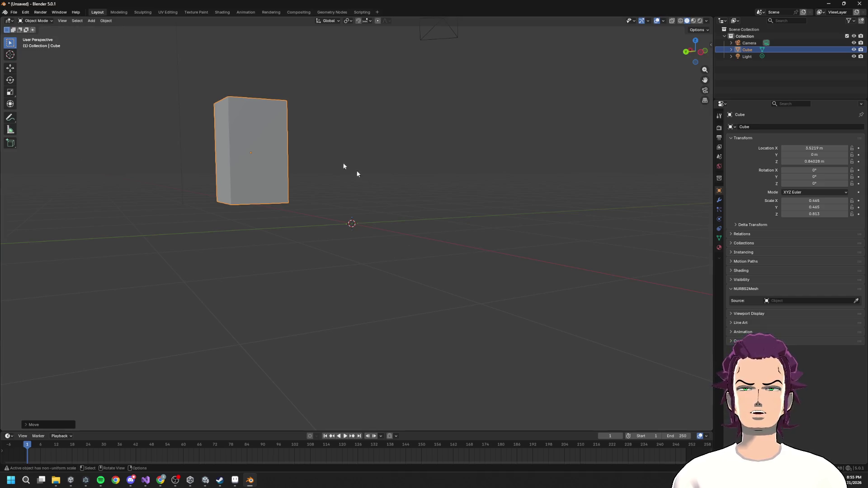
Step: Check the Defaults, Open Recent and Import menus, then choose File > Open without saving
click(17, 12)
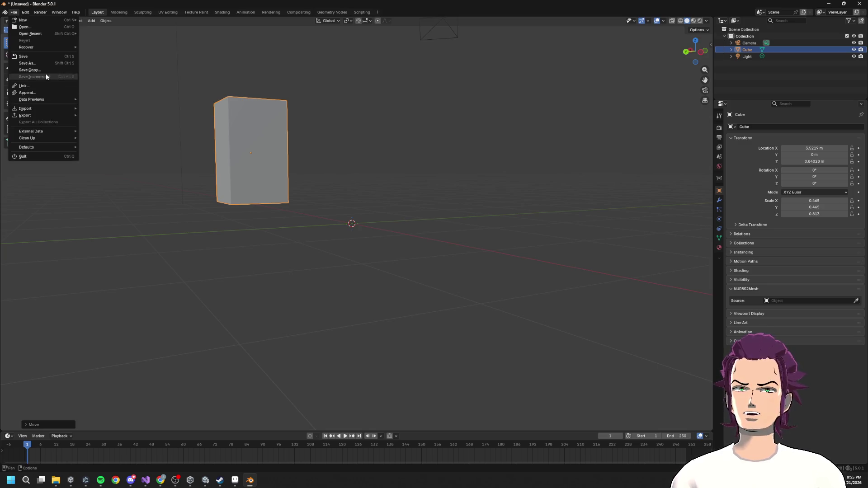
mouse_move(51, 147)
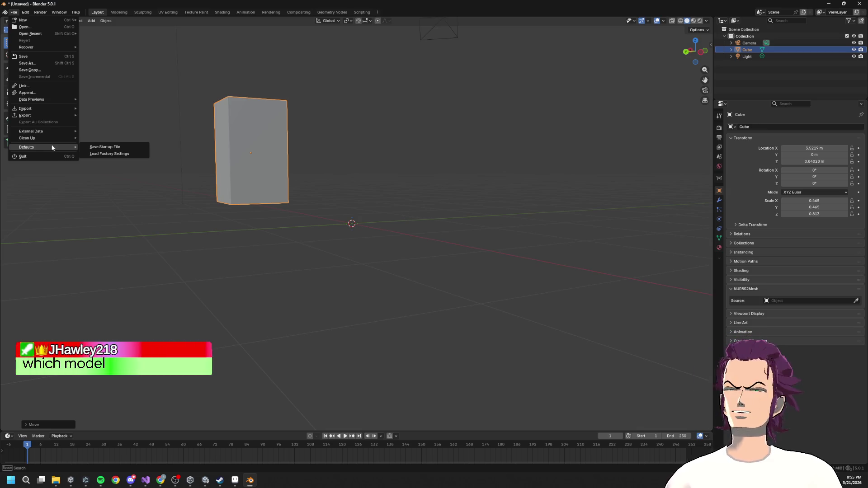
mouse_move(51, 34)
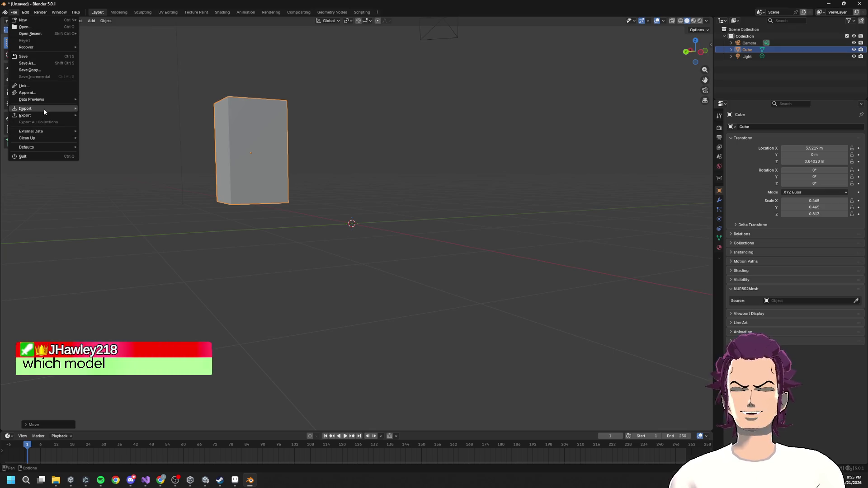
mouse_move(44, 109)
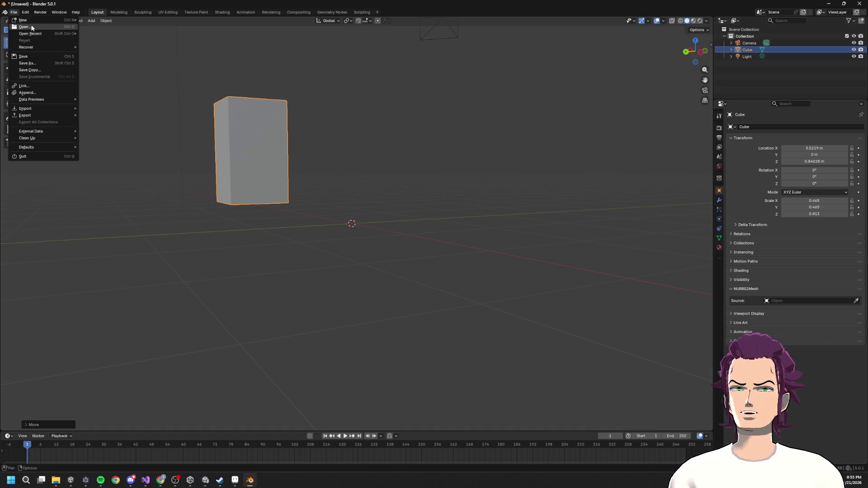
mouse_move(32, 21)
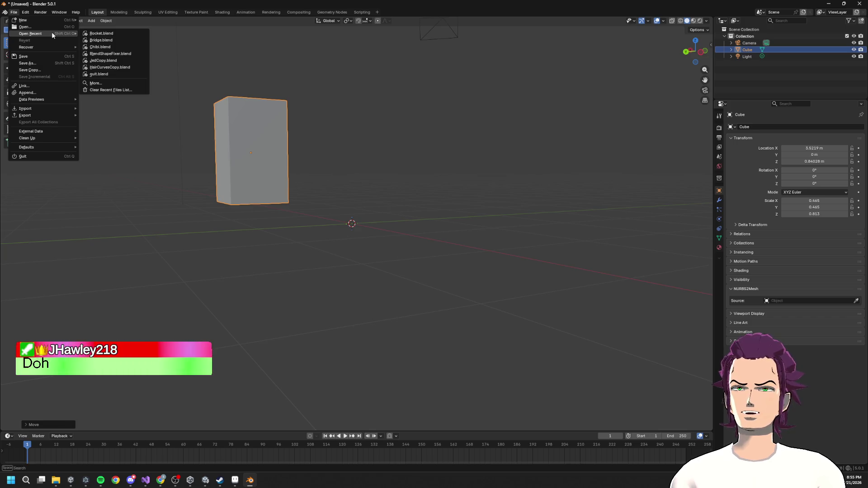
click(96, 83)
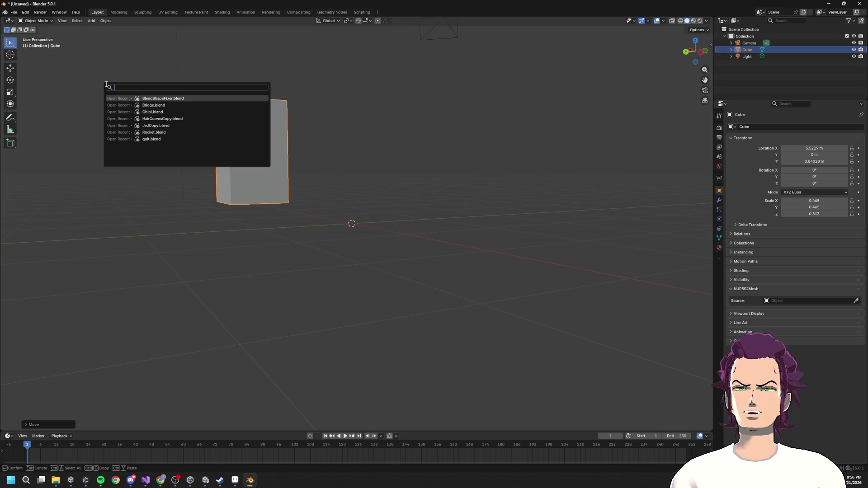
click(14, 12)
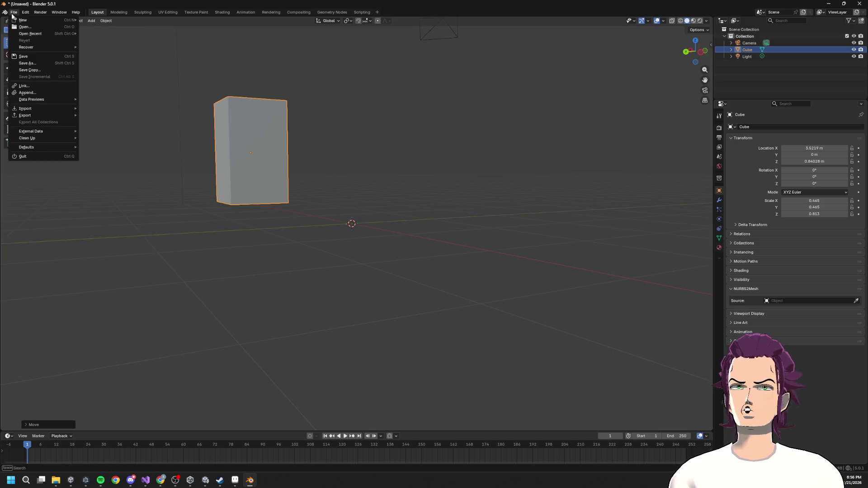
click(35, 26)
click(443, 250)
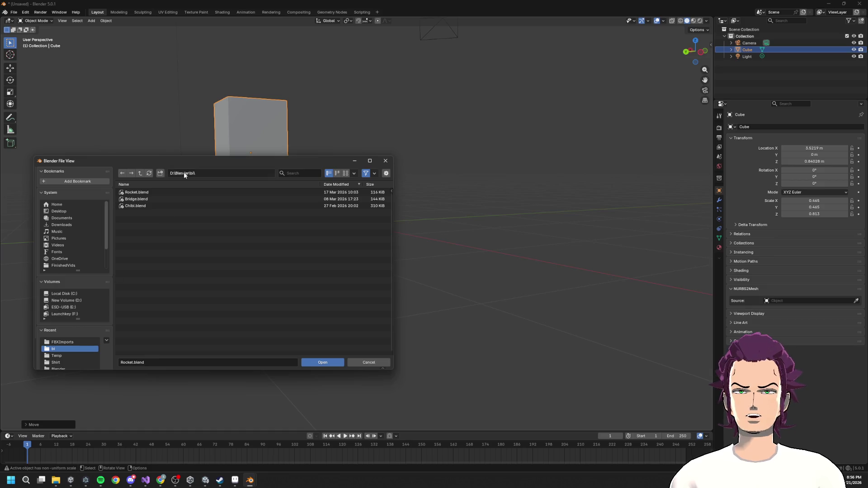
Step: Go up through D:\Blender to the D:\ drive root, then switch to Unity
click(140, 174)
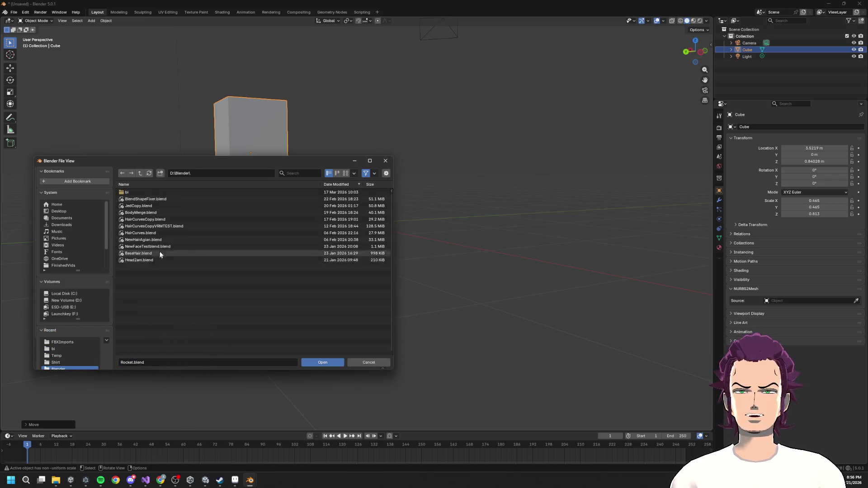
click(140, 173)
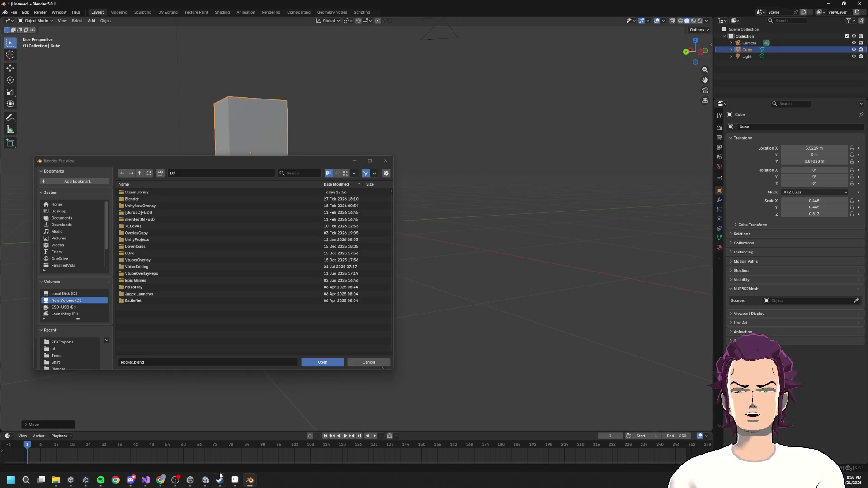
click(205, 480)
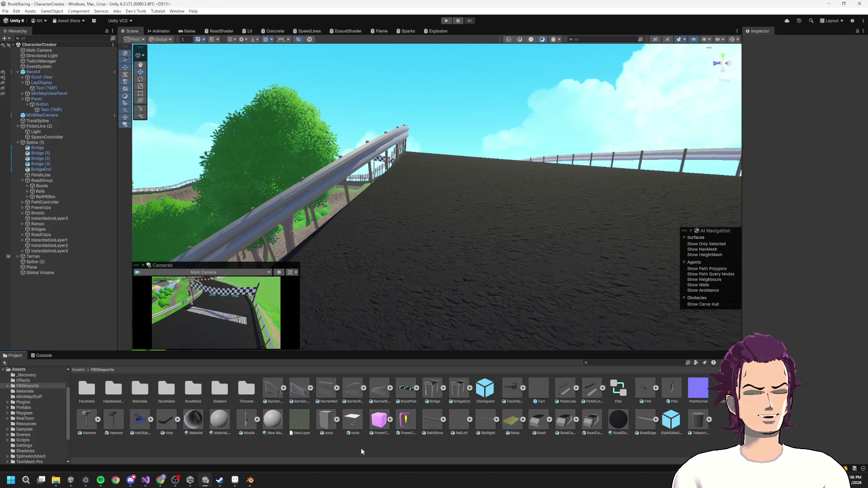
Step: Open the noob prefab in Unity, then bring Blender's file browser back to the front
double_click(353, 423)
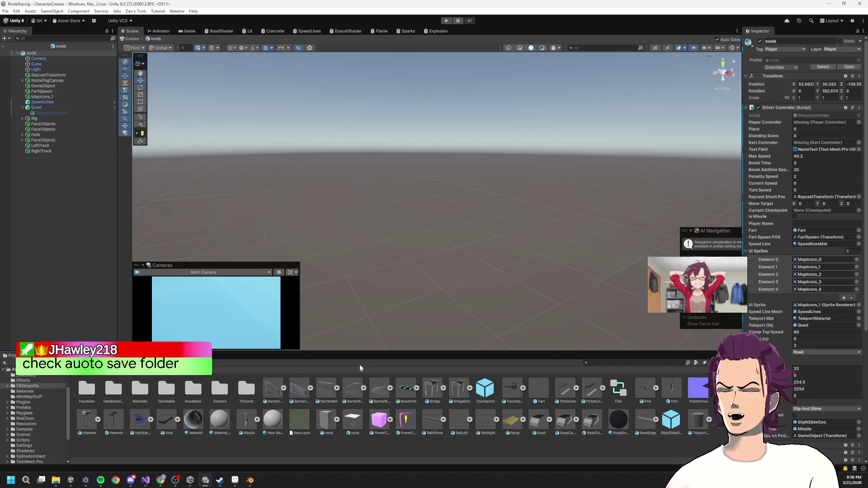
mouse_move(250, 480)
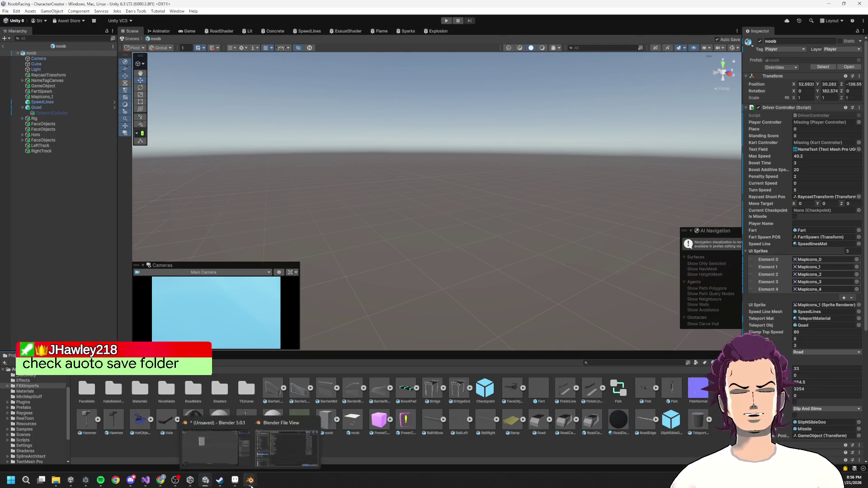
click(294, 445)
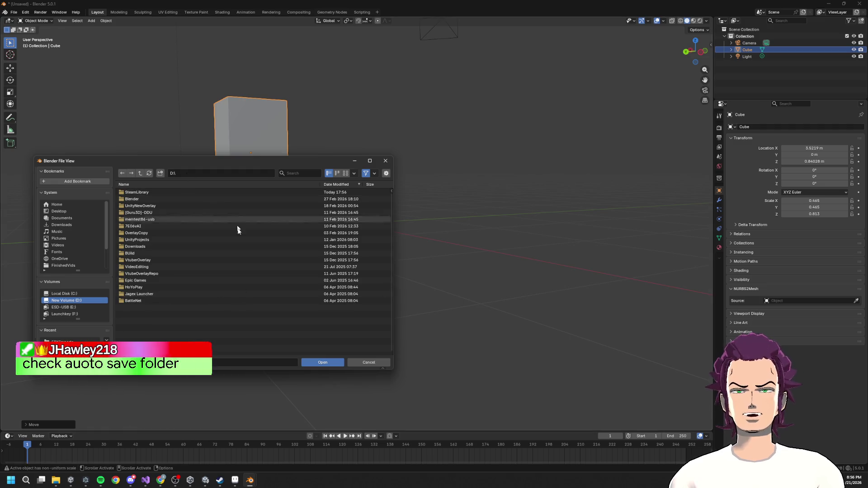
Step: Look through the D:\Blender folder for the lost model, then close the file browser
click(124, 199)
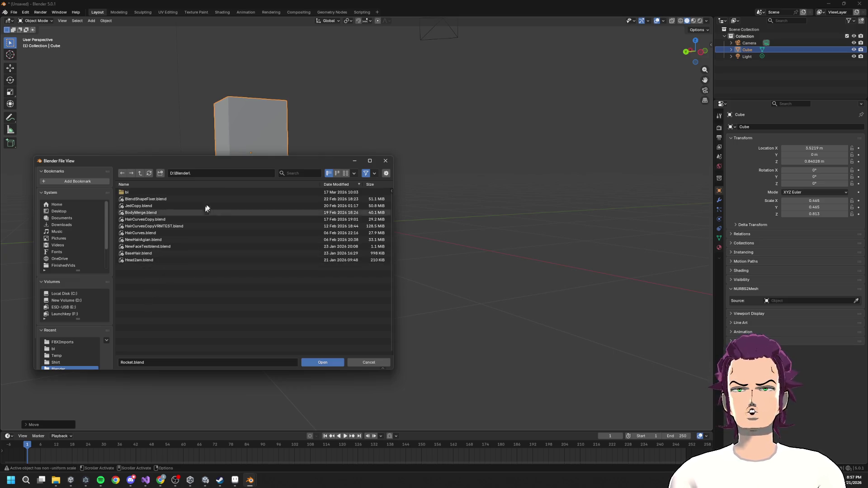
click(141, 175)
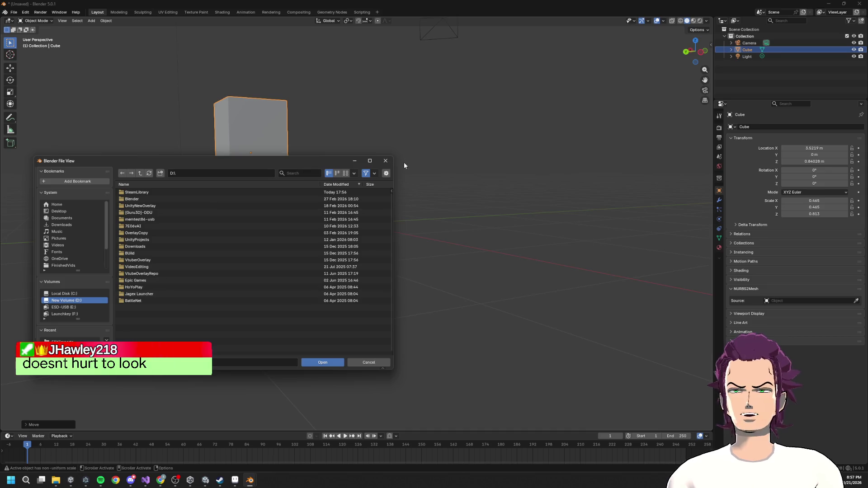
key(Escape)
Step: Check the autosave list (59808_autosave.blend, quit.blend) in Temp and close it without recovering
click(13, 12)
mouse_move(39, 48)
click(97, 54)
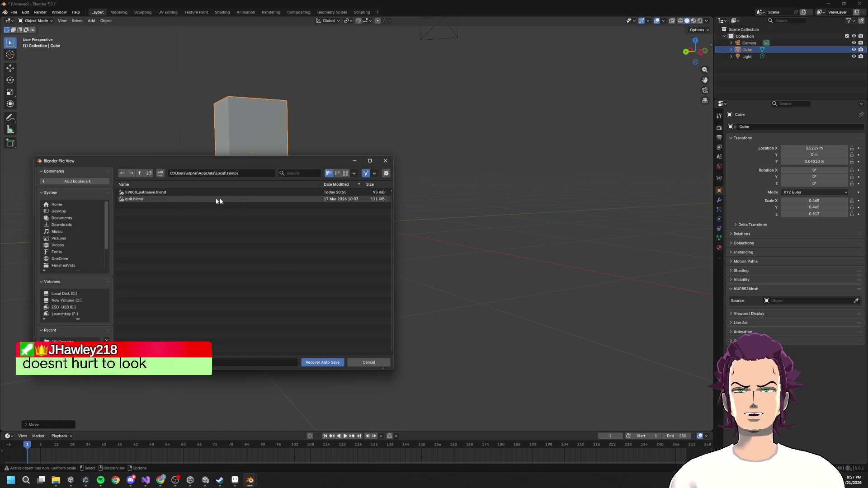
click(386, 161)
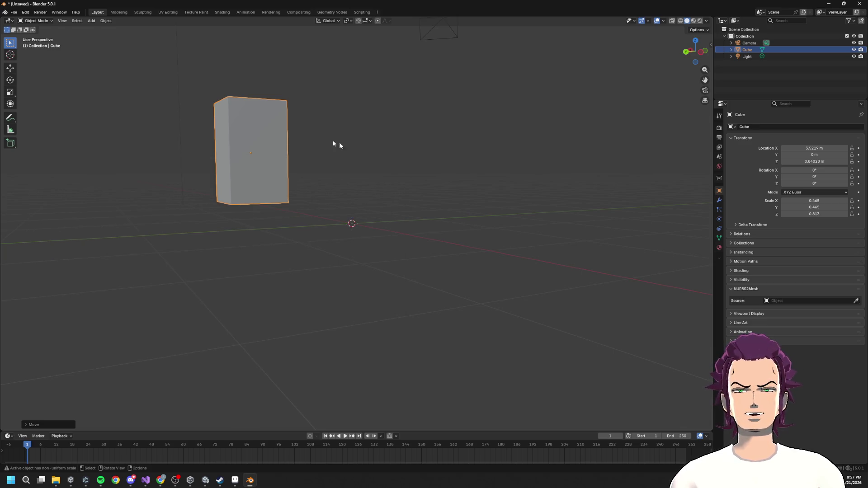
Step: Look over Blender's File > Recover and Export options, then bring up File Explorer on New Volume (D:)
click(14, 12)
mouse_move(38, 47)
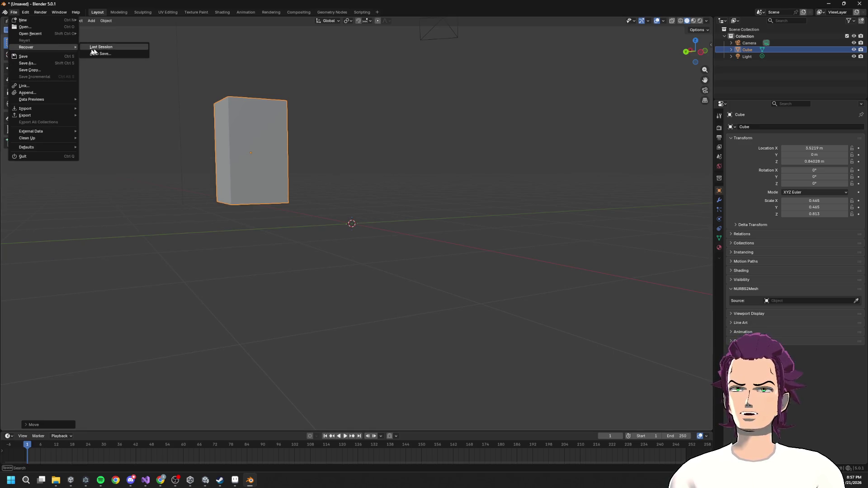
mouse_move(41, 115)
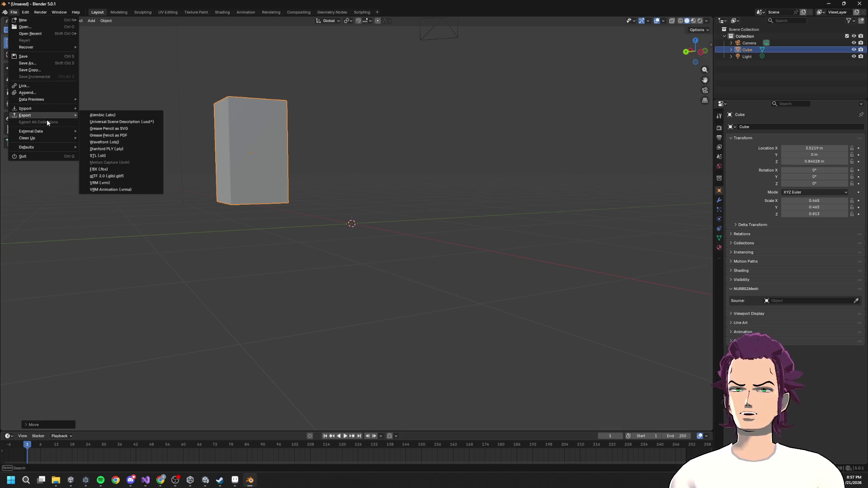
mouse_move(56, 483)
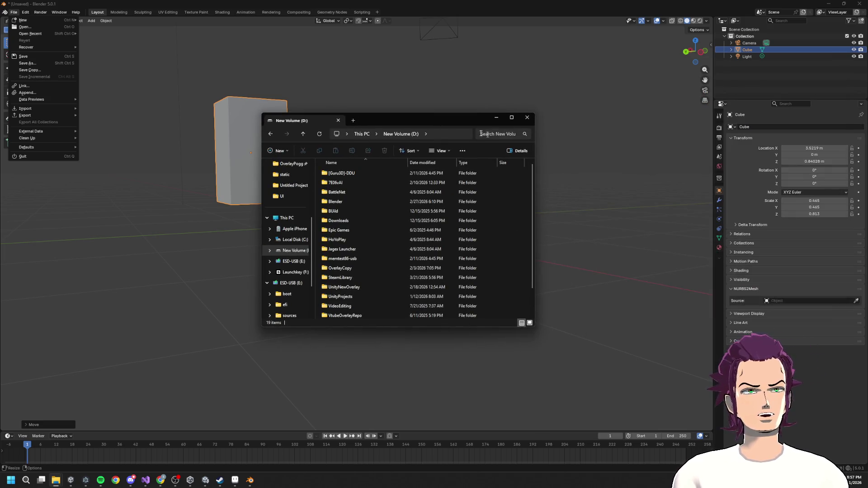
Step: Close the drive D: Explorer window and switch back to the Unity editor
key(alt+F4)
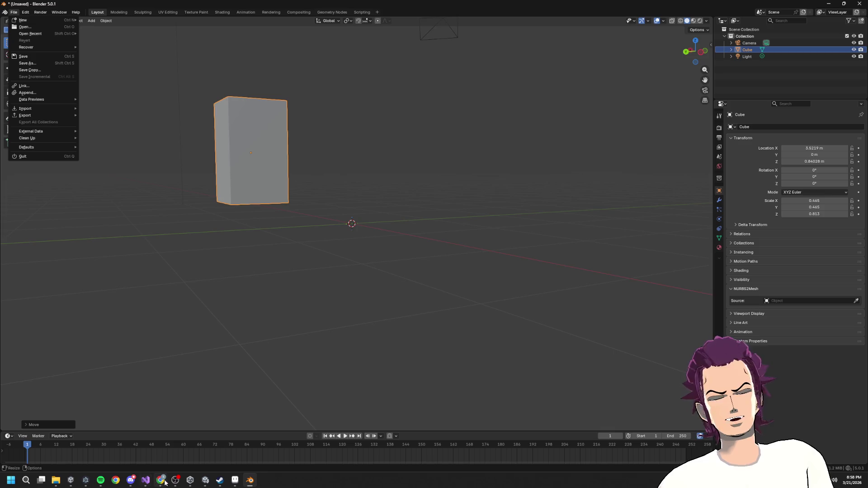
click(205, 480)
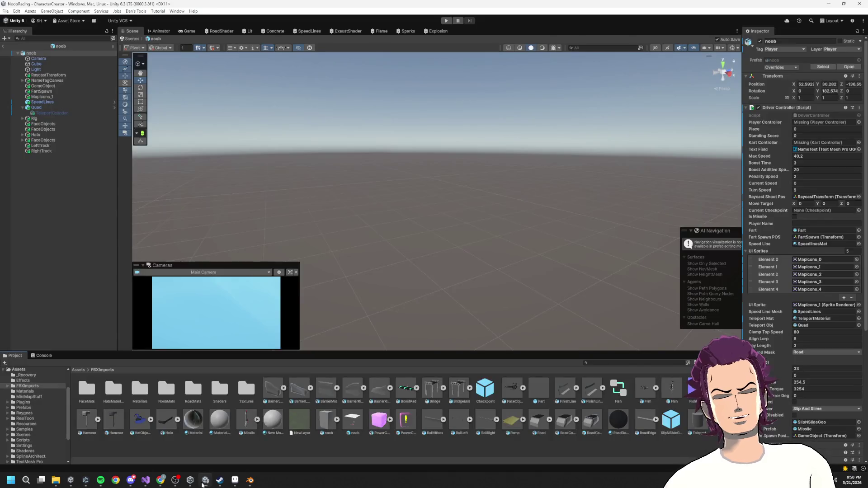
Step: Deselect the noob prefab, expand noob.fbx to view its import settings, then return to the forum thread
click(405, 454)
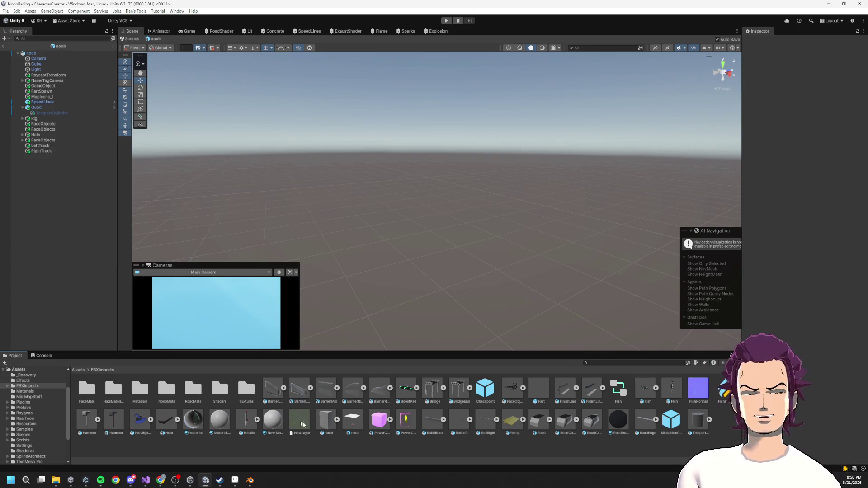
click(337, 419)
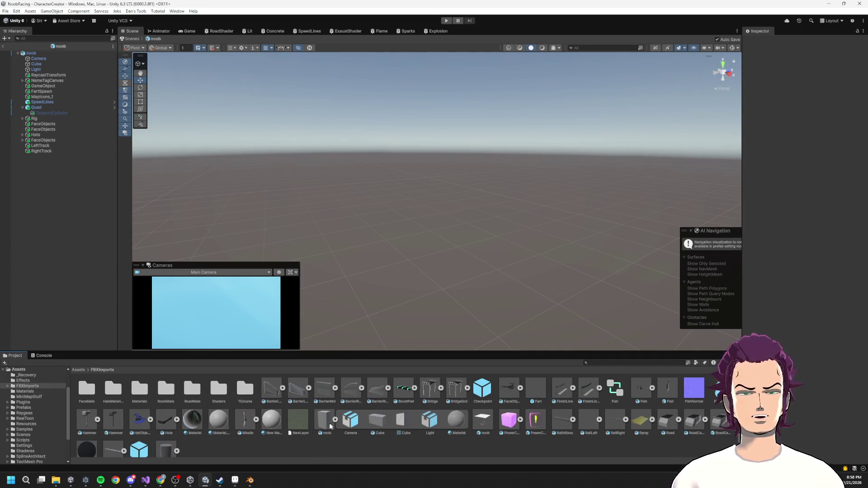
click(324, 421)
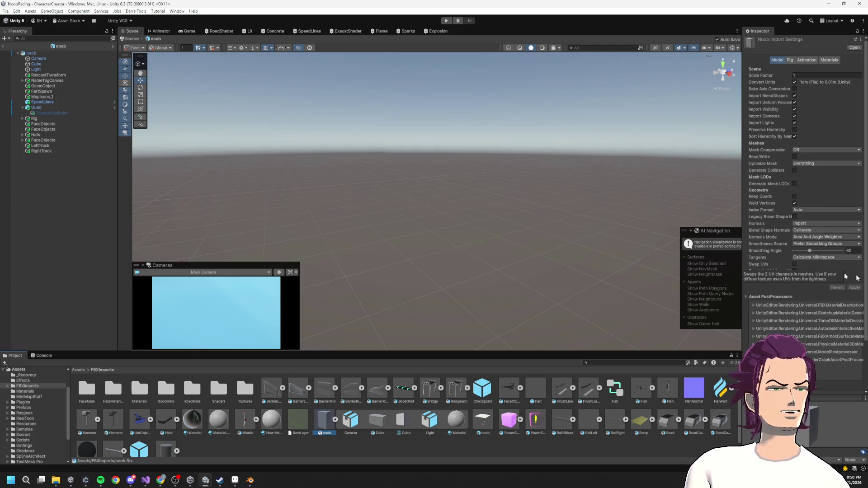
key(alt+Tab)
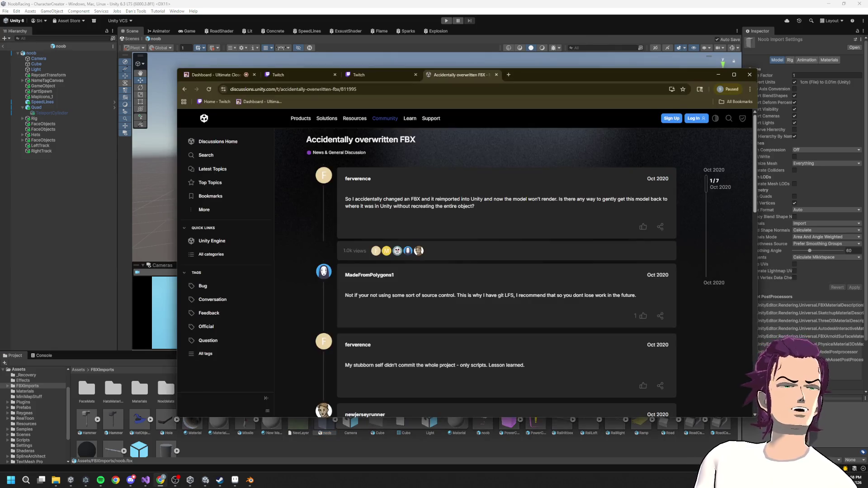
Step: Scroll the forum thread, then go back to the Google results and scroll through them
scroll(412, 294, down, 5)
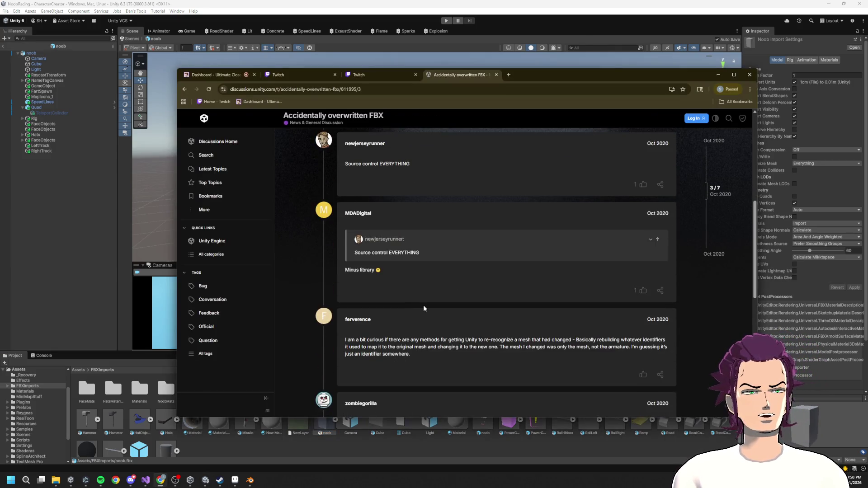
scroll(423, 305, down, 5)
scroll(418, 307, up, 2)
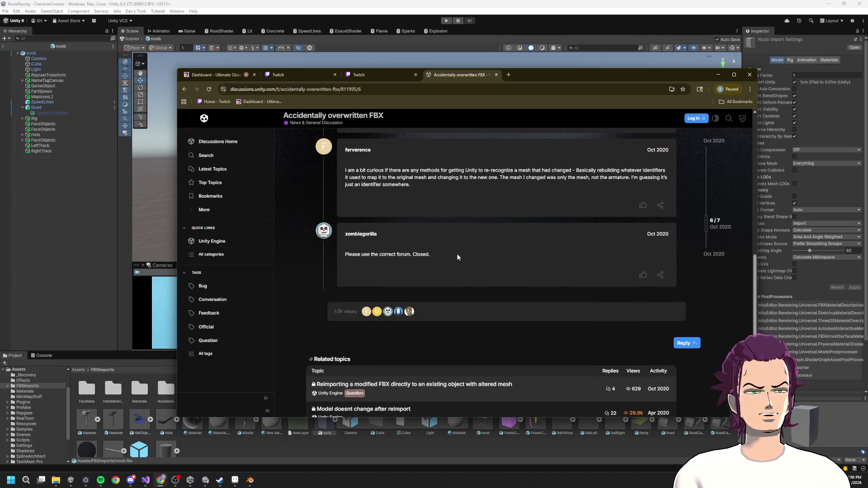
key(alt+Left)
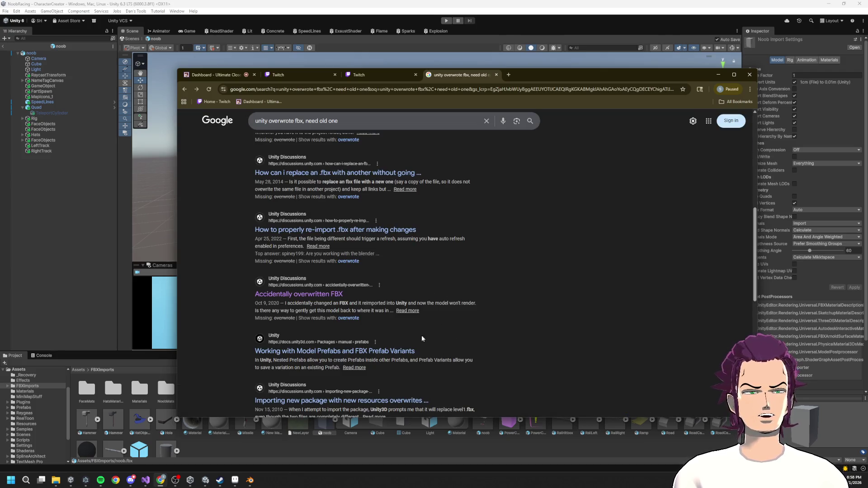
scroll(429, 330, down, 3)
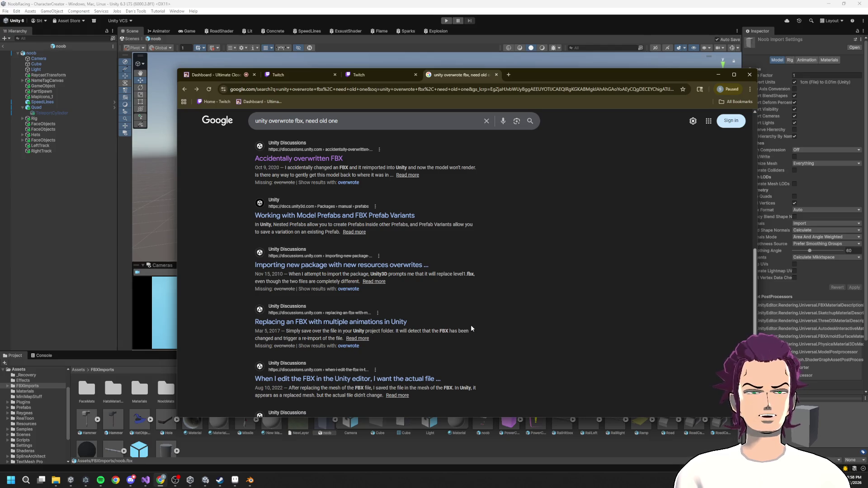
scroll(461, 325, down, 4)
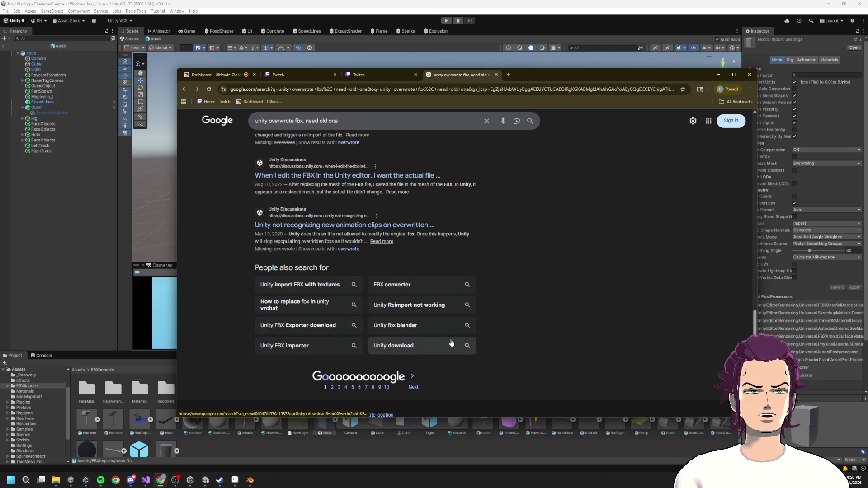
scroll(448, 346, up, 6)
scroll(442, 348, up, 5)
Step: Expand the full AI Overview, read its Version Control (Git) advice, and minimize Chrome
click(357, 291)
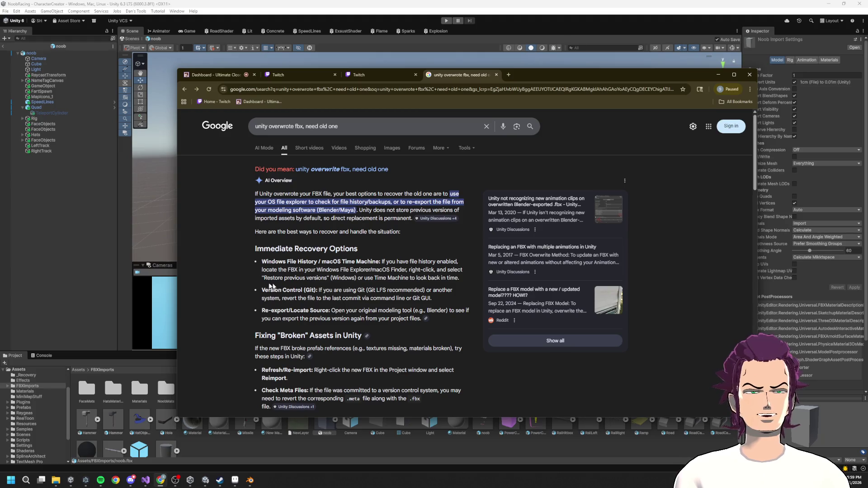
drag(262, 290, 383, 291)
click(350, 316)
scroll(290, 321, down, 2)
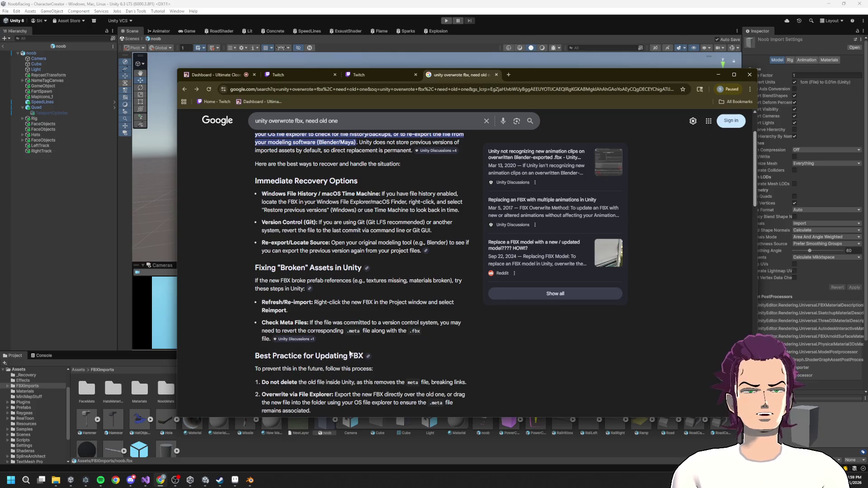
scroll(317, 236, down, 3)
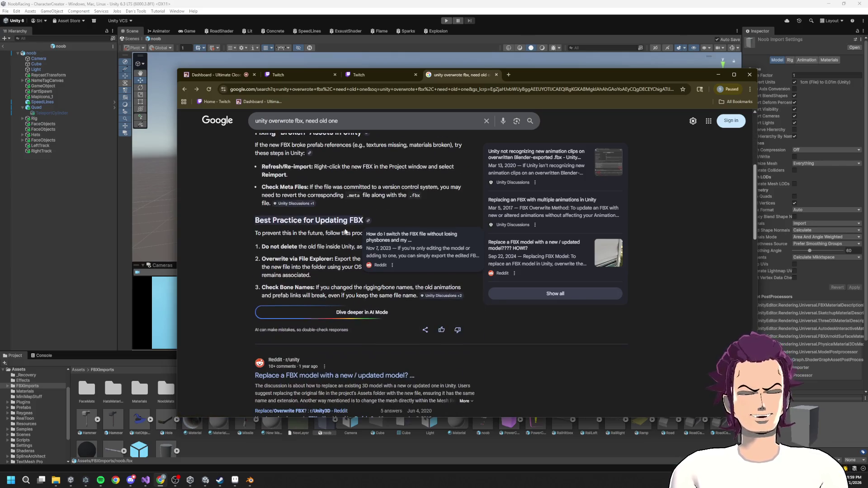
click(719, 75)
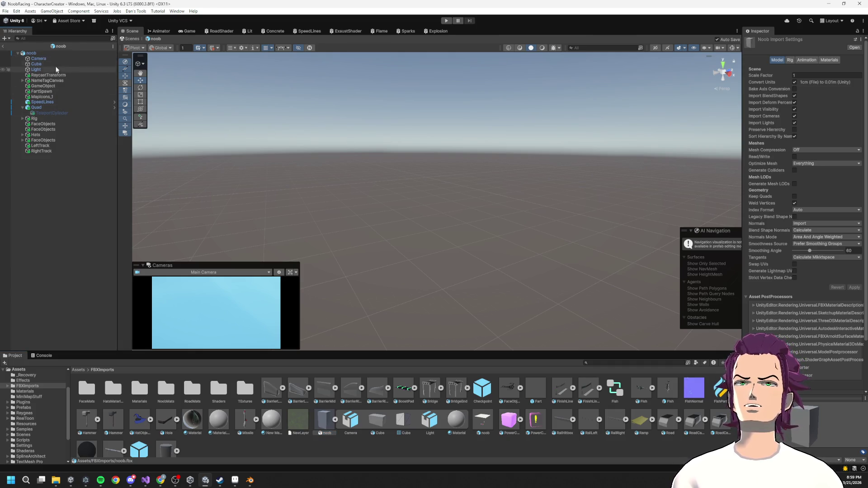
Step: Select noob, frame it with F, orbit the Scene view around it, and resize the Hierarchy panel
click(45, 53)
key(f)
mouse_move(387, 186)
mouse_down()
mouse_move(444, 313)
mouse_move(484, 219)
mouse_move(469, 196)
mouse_move(434, 239)
mouse_move(509, 242)
mouse_move(653, 226)
mouse_move(506, 193)
mouse_up()
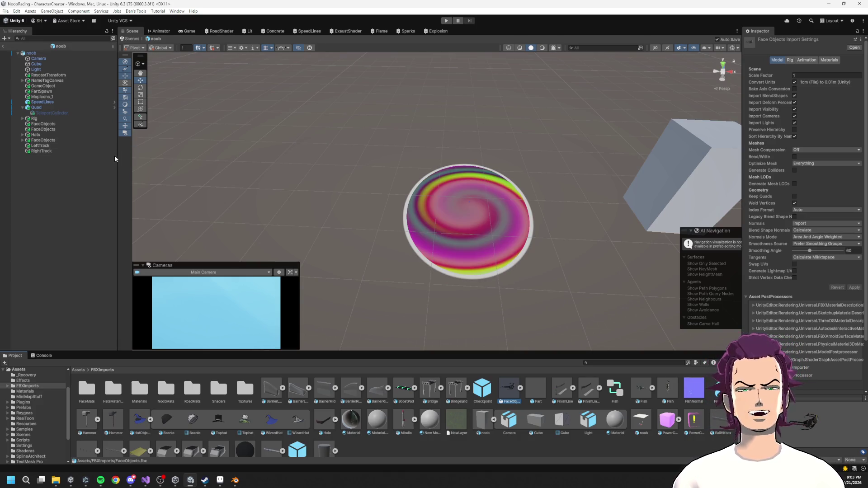
mouse_move(118, 142)
mouse_down()
mouse_move(320, 205)
mouse_move(101, 208)
mouse_up()
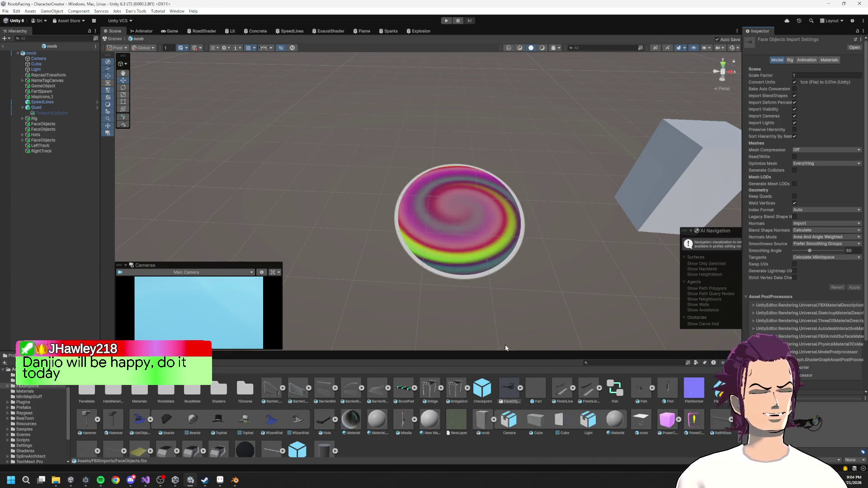
Step: Select the FaceObjects asset, drag the splitter up to enlarge the Project window, then deselect it
click(479, 358)
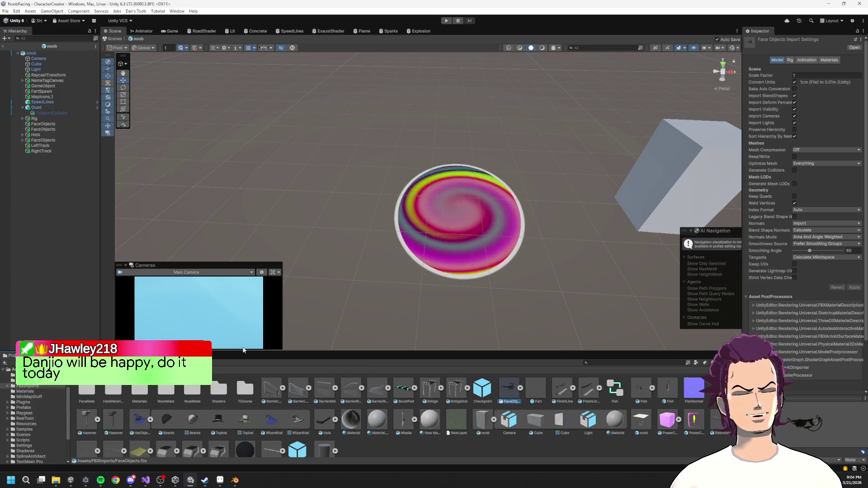
drag(231, 350, 251, 222)
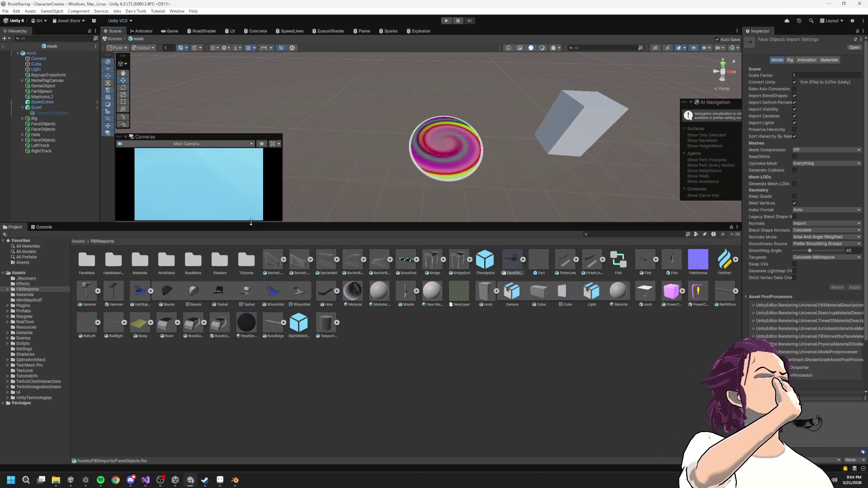
click(407, 385)
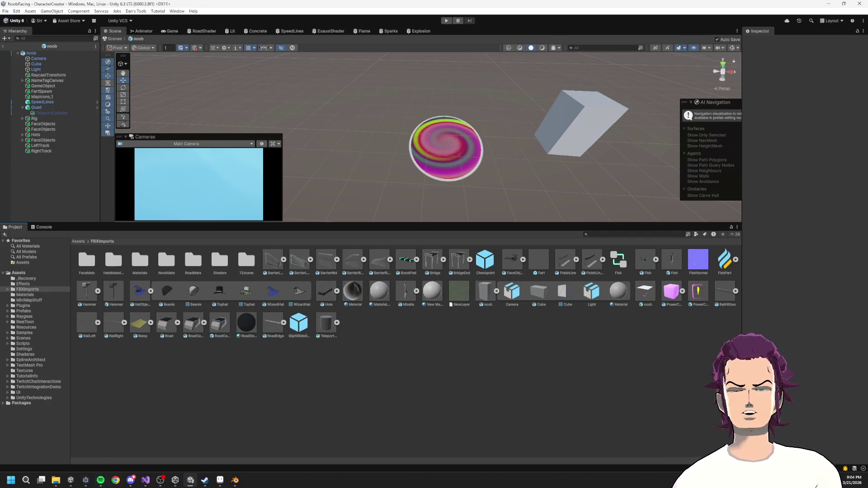
Step: Toggle Visual Studio from the taskbar, then zoom and orbit the Scene view around the swirl disc
click(145, 481)
click(145, 482)
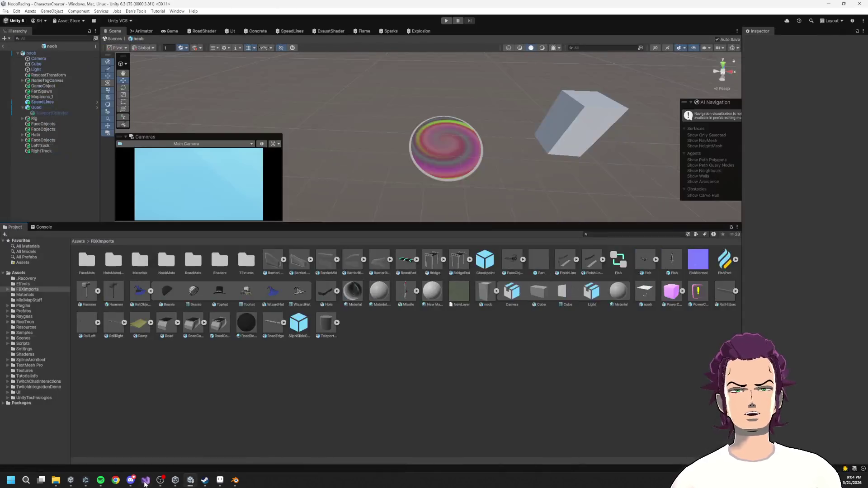
mouse_move(73, 482)
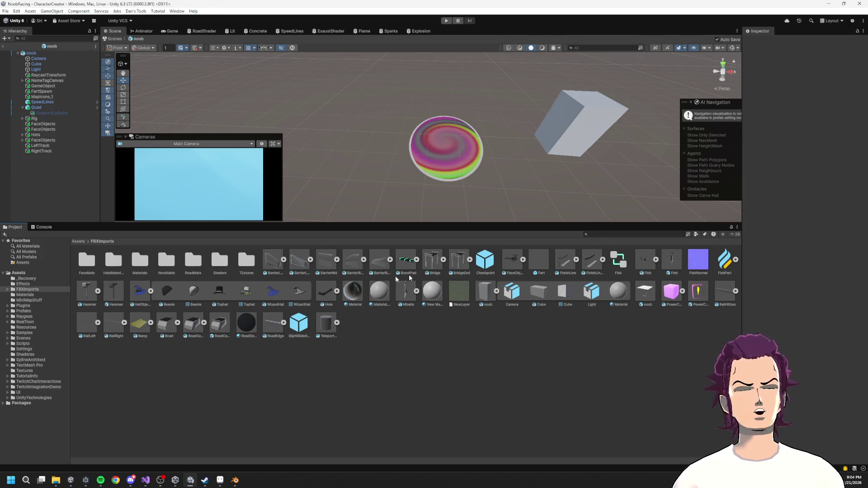
scroll(405, 151, up, 3)
scroll(399, 156, down, 5)
scroll(402, 167, up, 3)
scroll(407, 180, down, 4)
drag(430, 186, 118, 262)
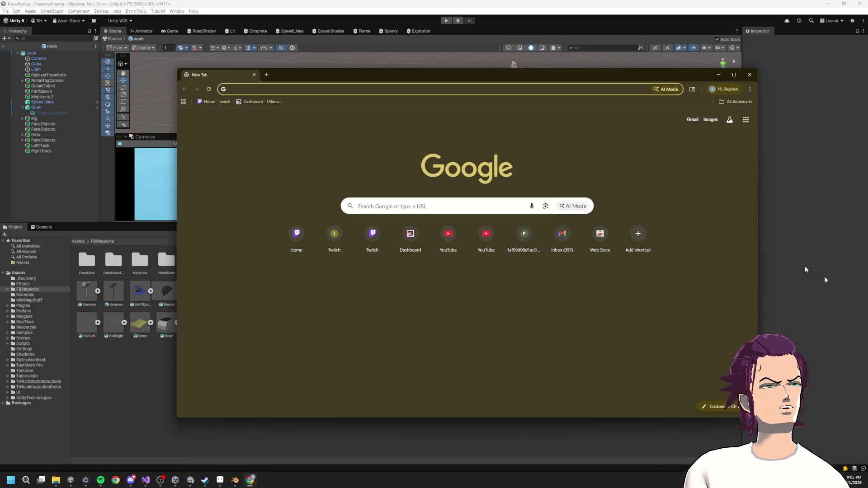
Step: Load the Twitch home page and expand the Followed Channels list
text(t)
click(273, 107)
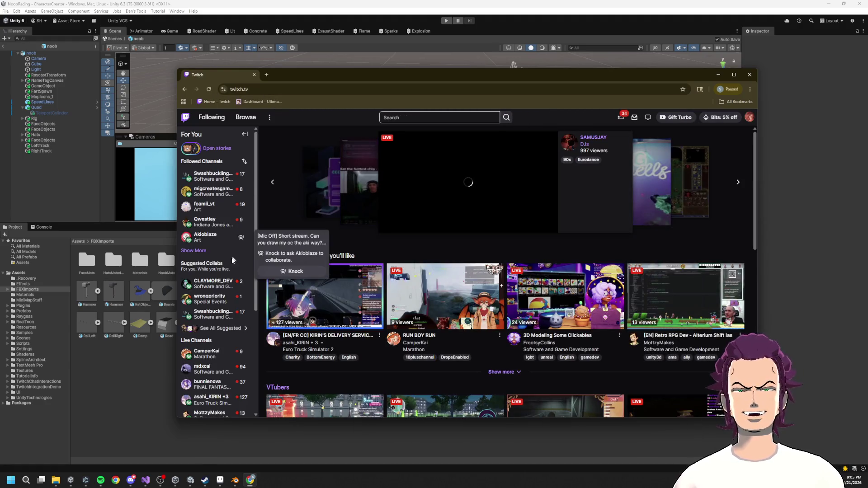
click(194, 251)
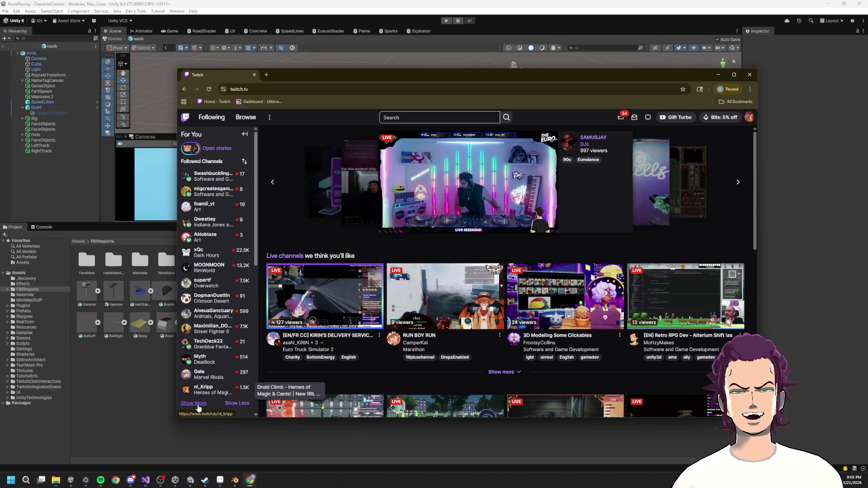
scroll(215, 368, down, 1)
scroll(214, 368, down, 3)
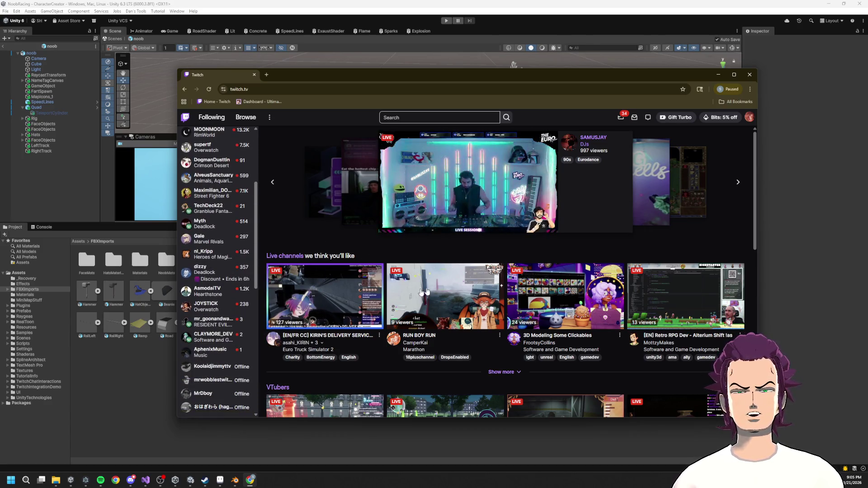
scroll(225, 287, up, 4)
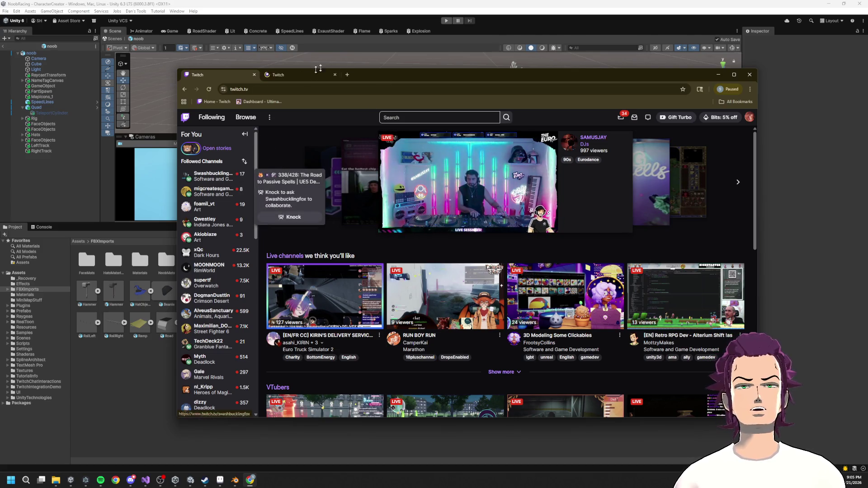
Step: Open the first followed channel's live UE5 stream in a new tab and briefly view it fullscreen
middle_click(213, 182)
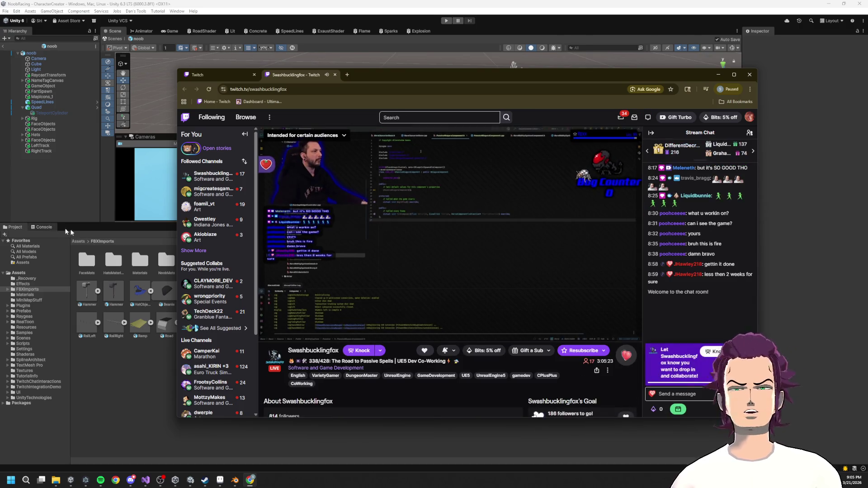
mouse_move(208, 240)
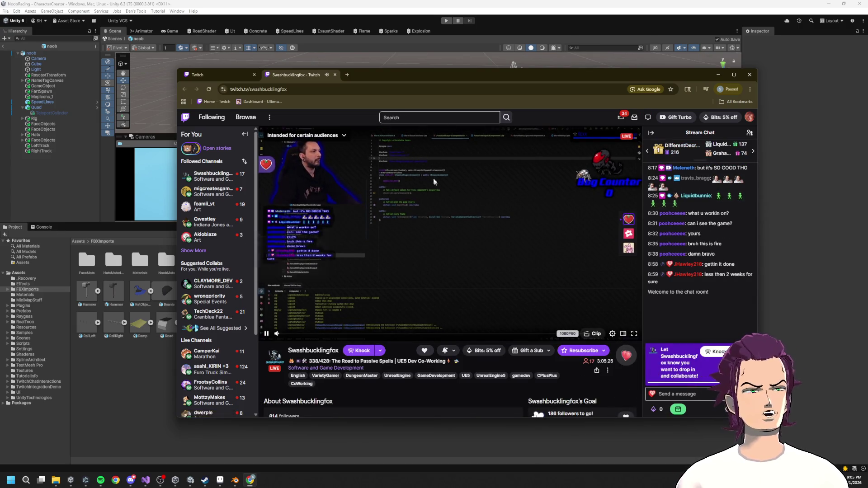
click(634, 334)
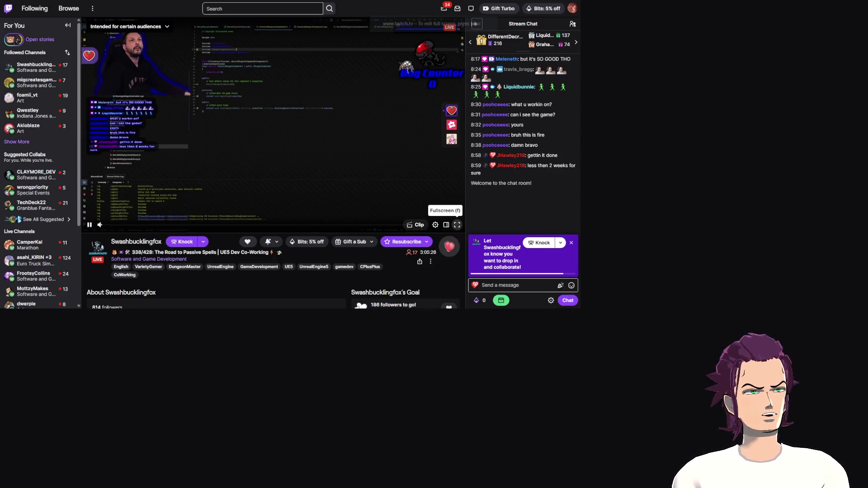
key(Escape)
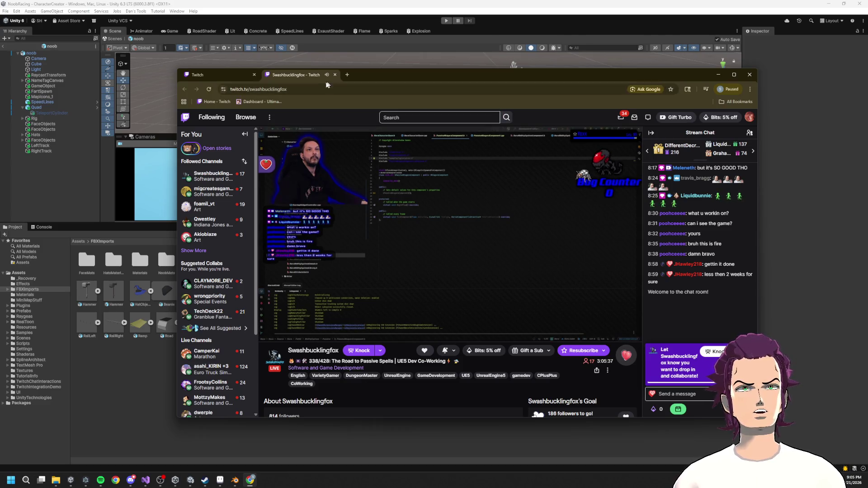
double_click(260, 89)
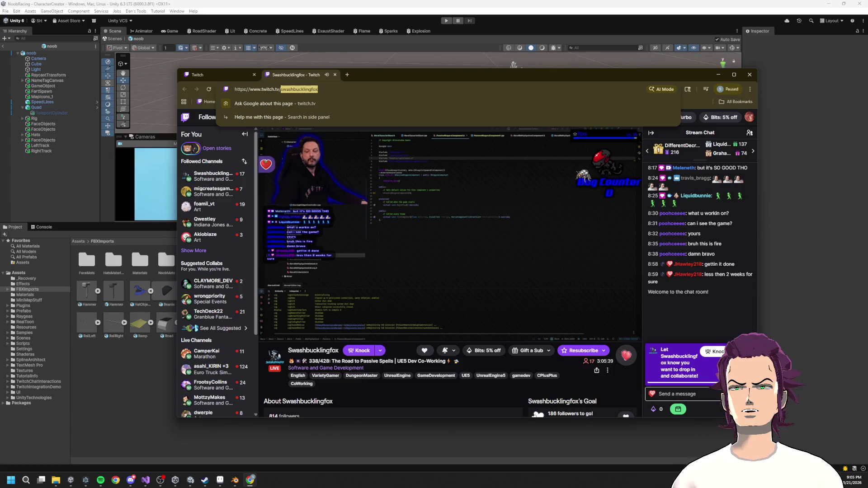
key(alt+Tab)
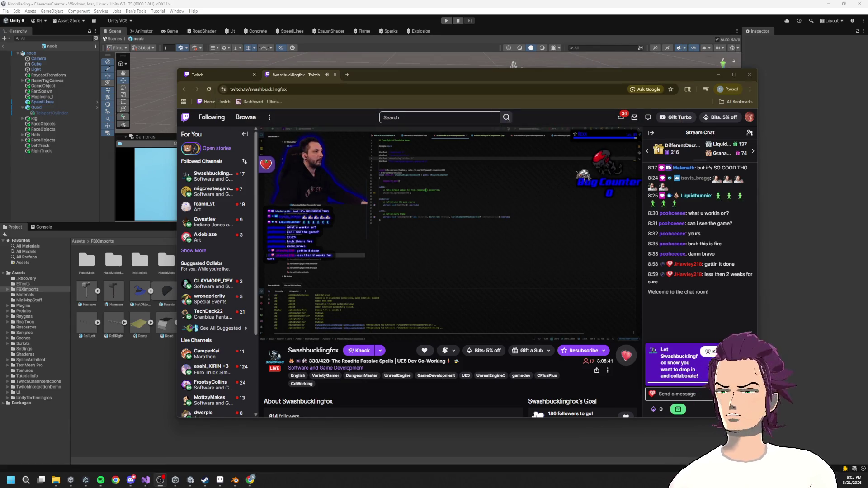